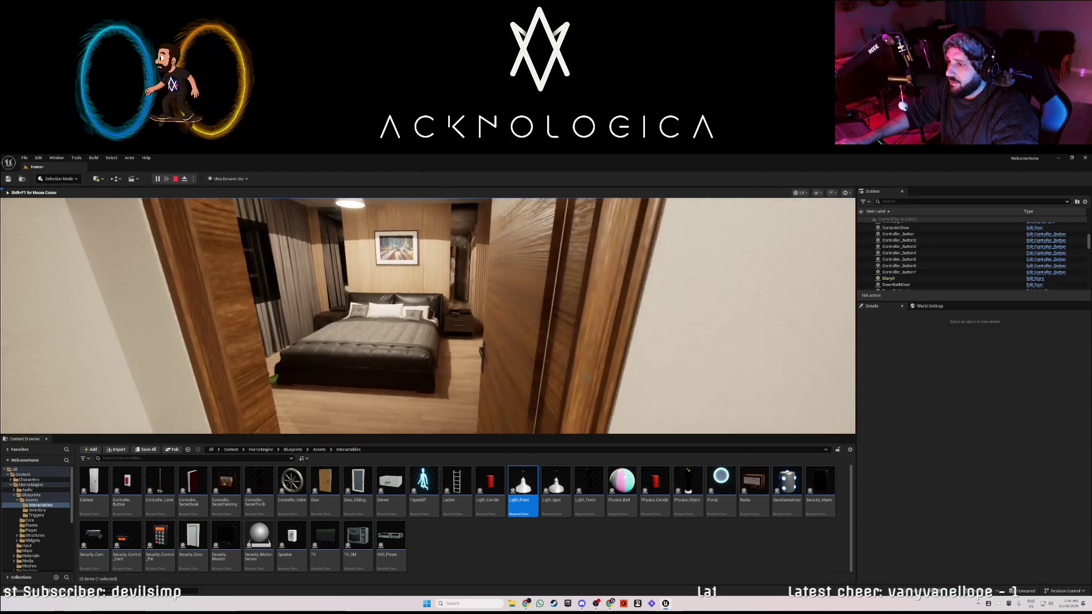
Stop the play session and filter the Outliner for 'light'.
key("Escape")
left_click(905, 204)
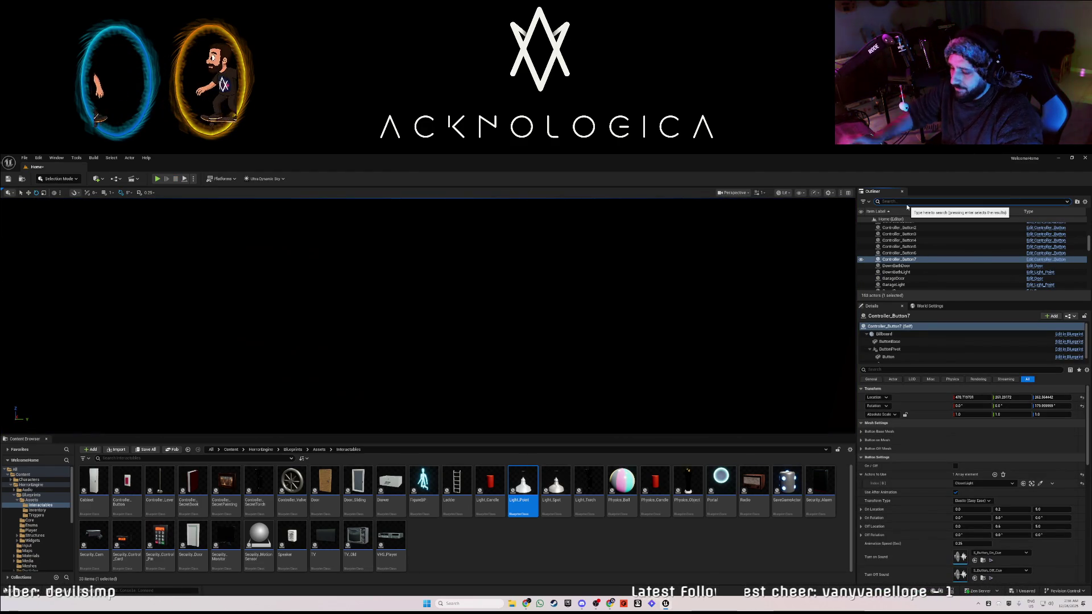
type("light")
scroll(914, 233, "up", 3)
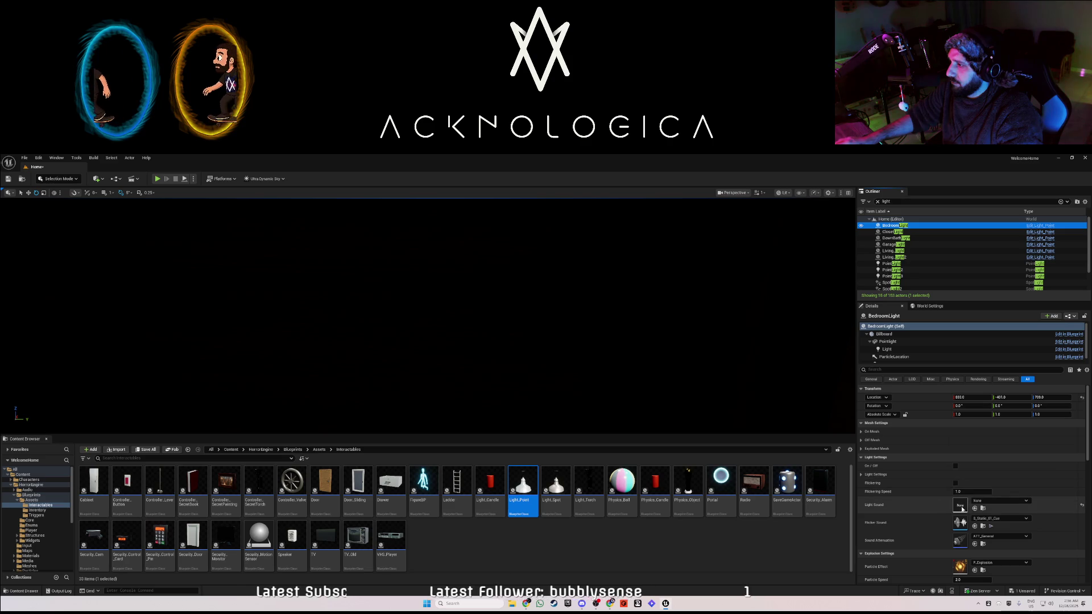
Set the Light Sound to None on the closet, downstairs bathroom and garage lights.
left_click(892, 231)
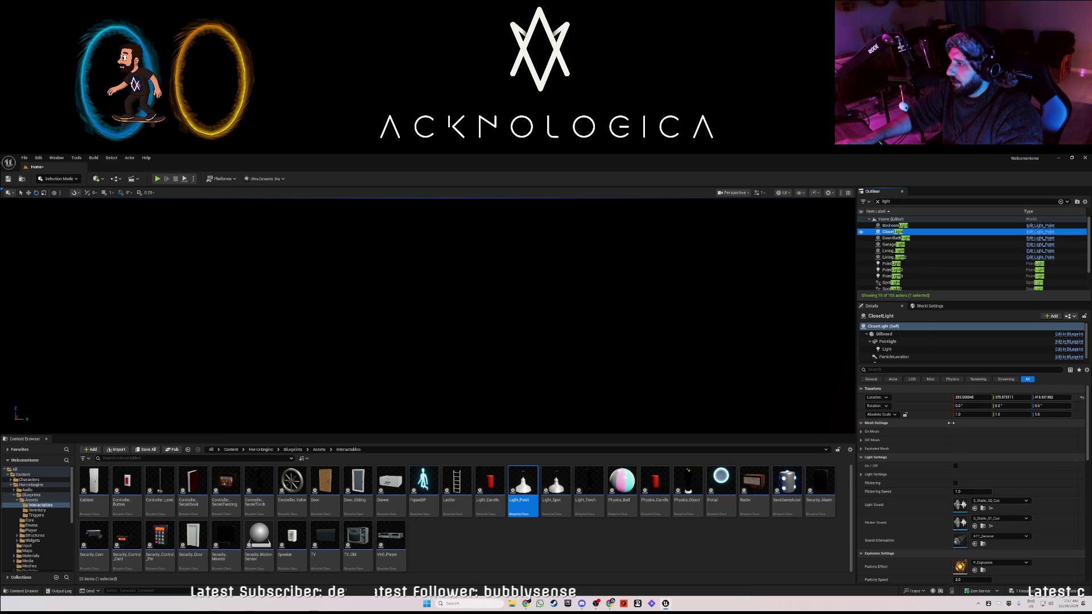
left_click(984, 502)
left_click(989, 370)
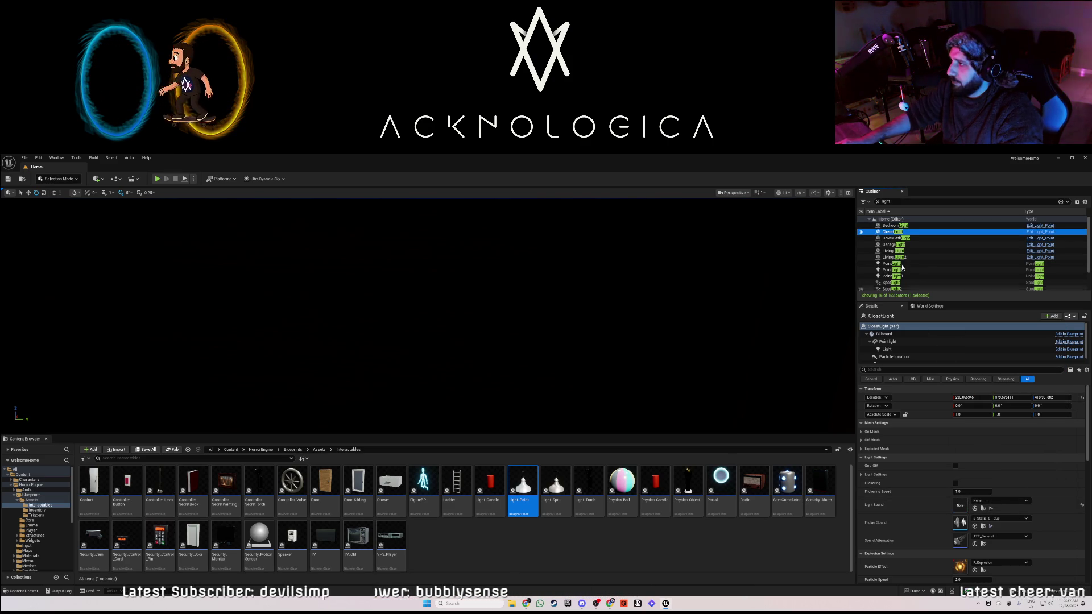
left_click(893, 238)
left_click(1000, 501)
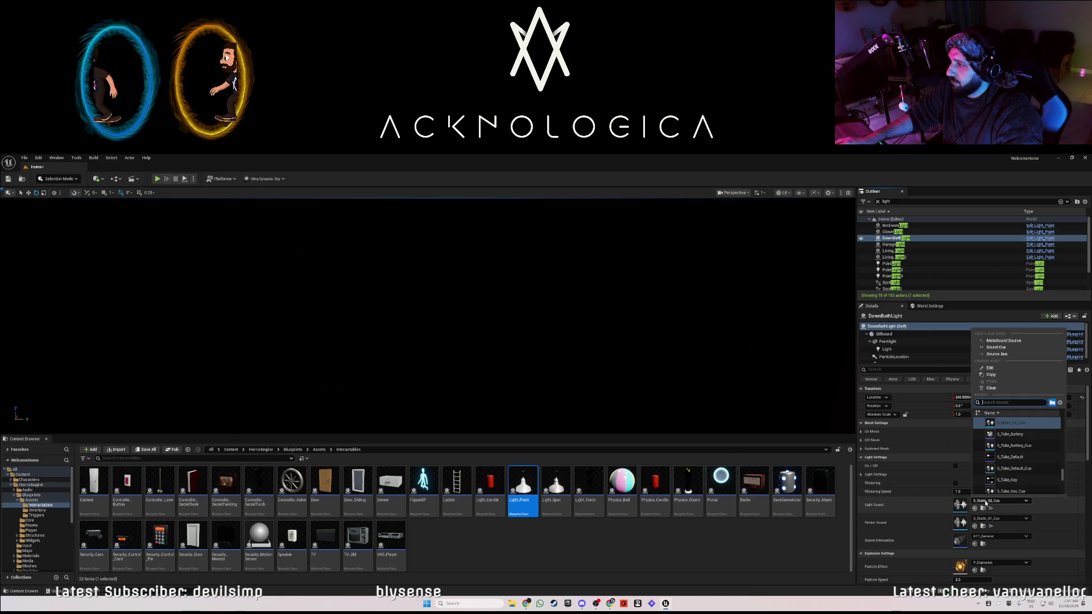
left_click(991, 388)
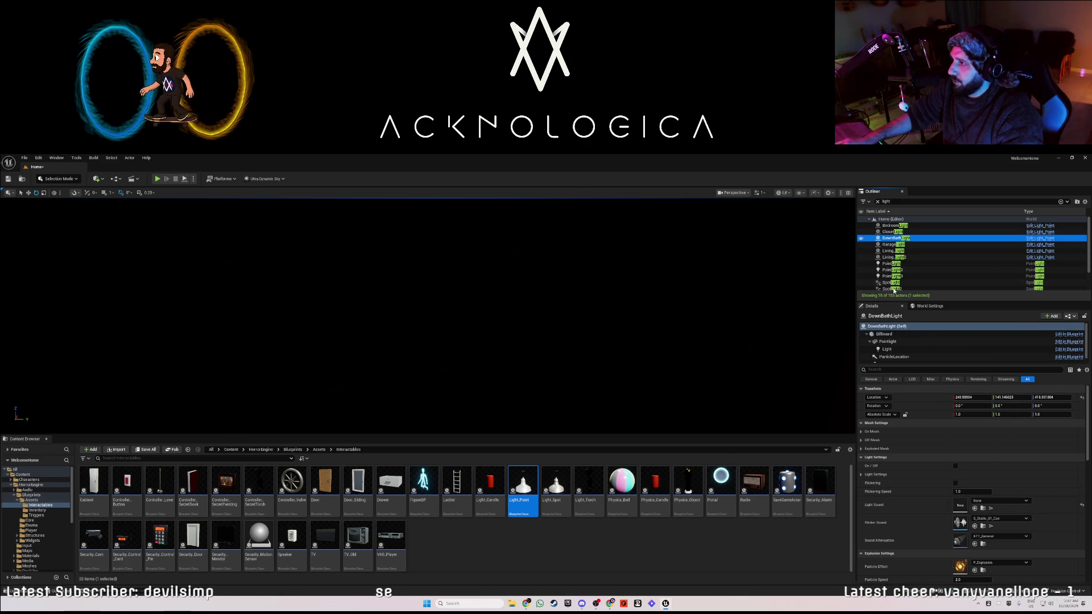
left_click(908, 244)
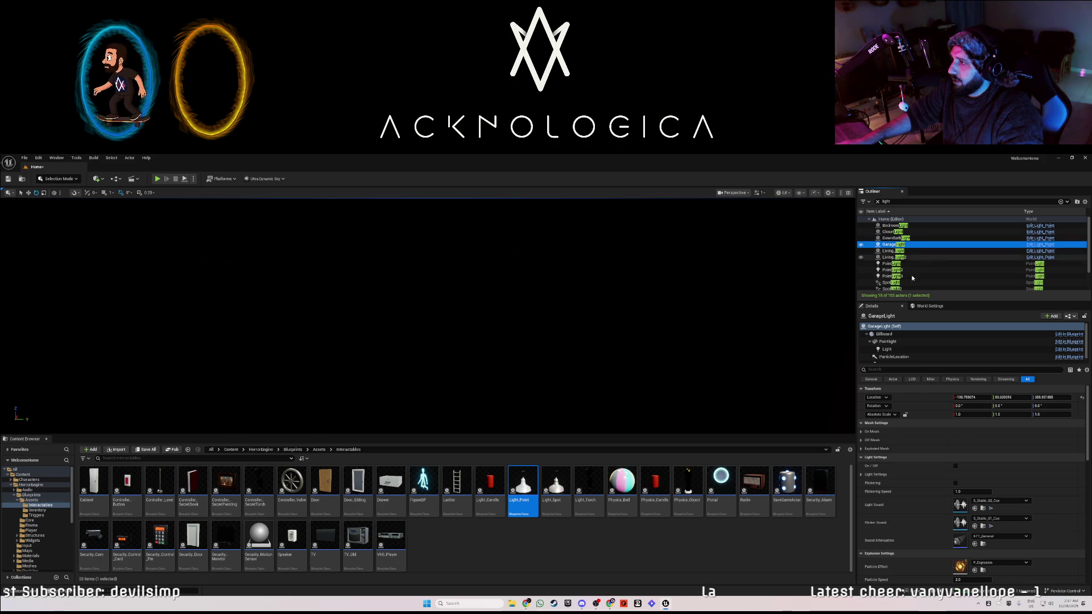
left_click(991, 501)
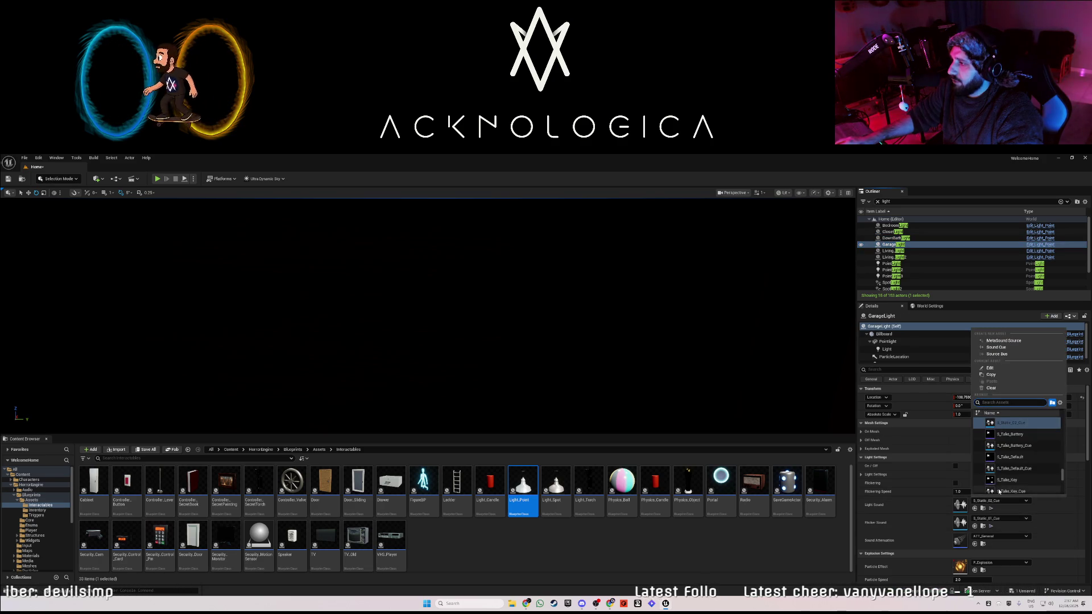
left_click(998, 388)
Clear the Light Sound to None on UpBathLight and UpLight, after checking the living room lights.
key("Down")
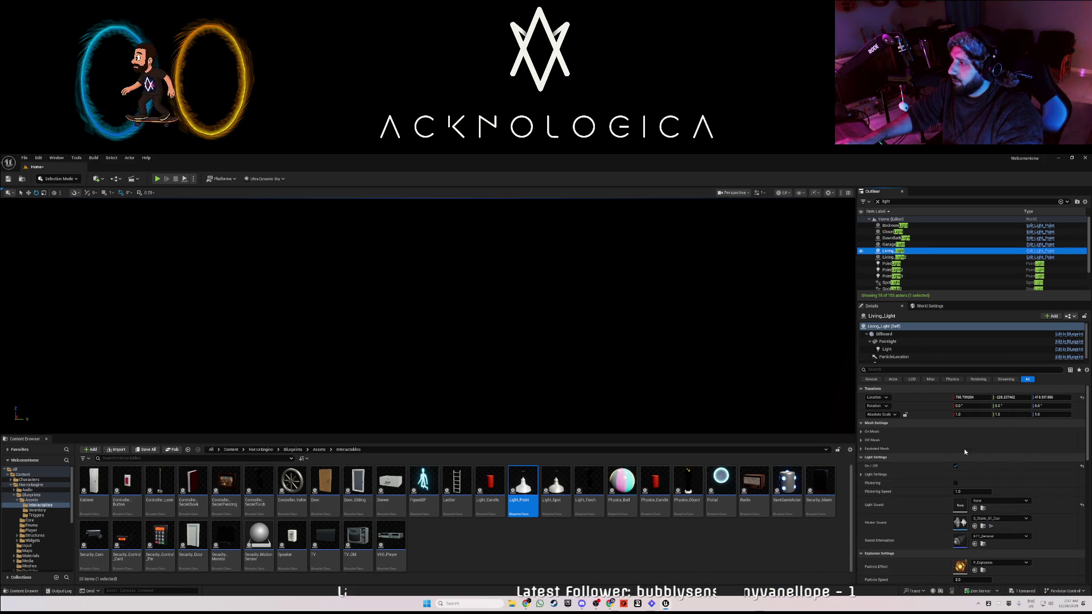
left_click(898, 258)
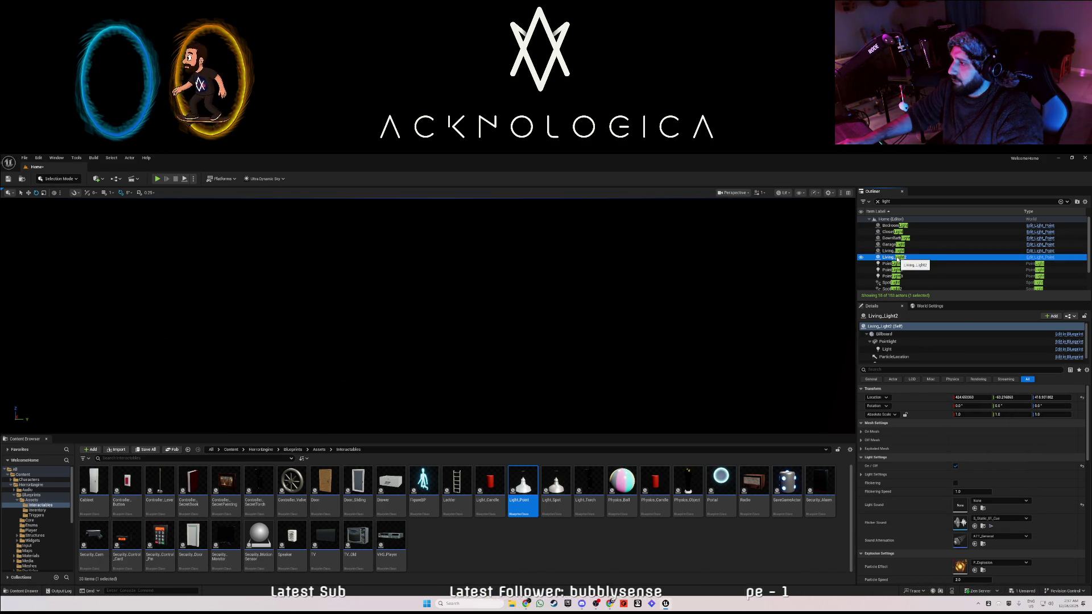
scroll(902, 288, "down", 3)
left_click(896, 281)
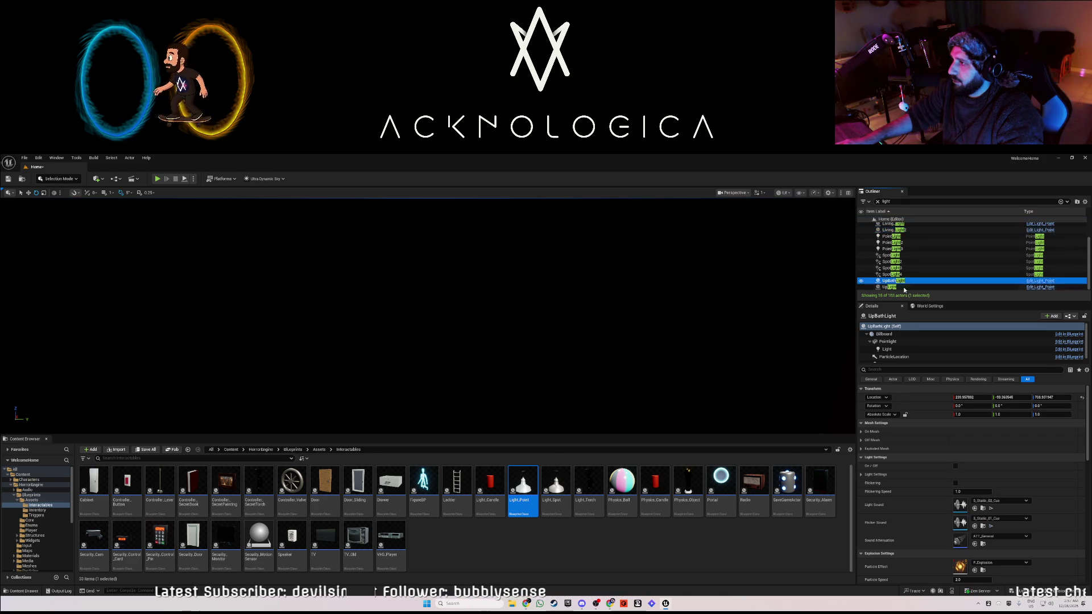
left_click(974, 500)
left_click(990, 387)
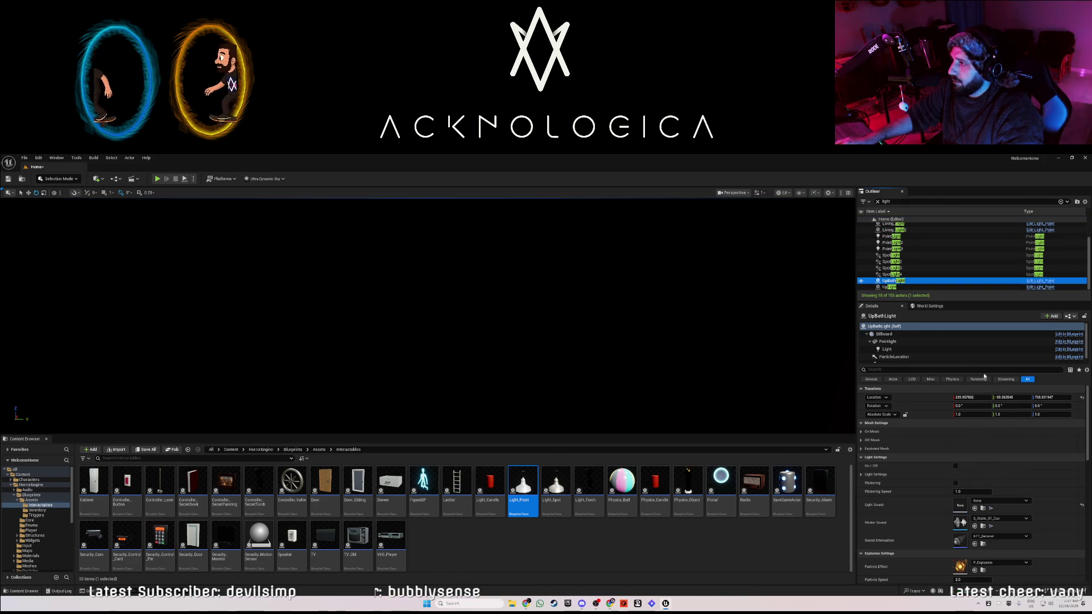
left_click(890, 288)
left_click(994, 500)
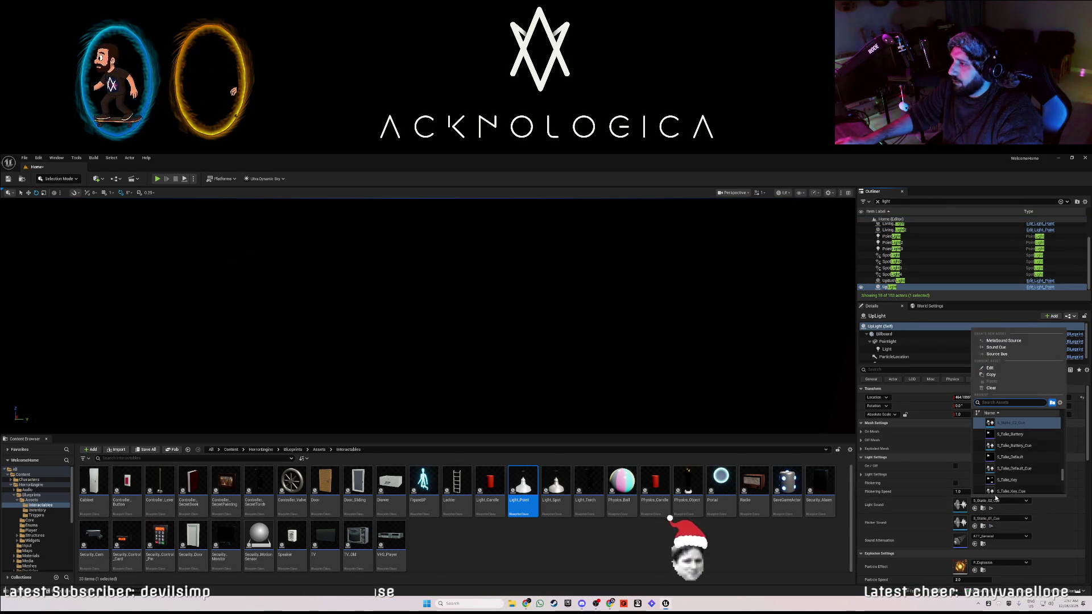
left_click(991, 388)
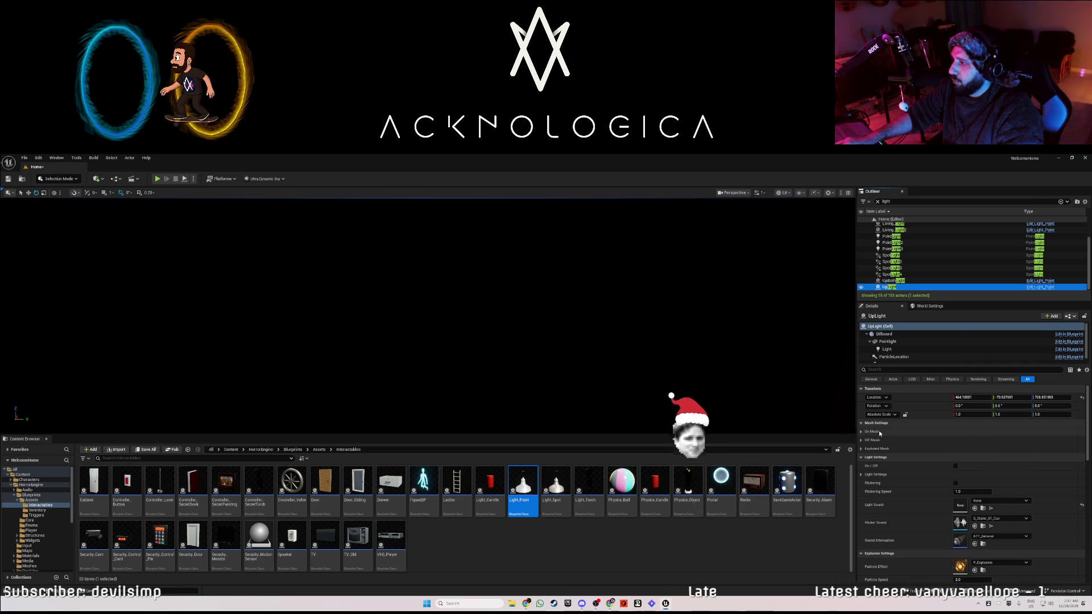
left_click(443, 302)
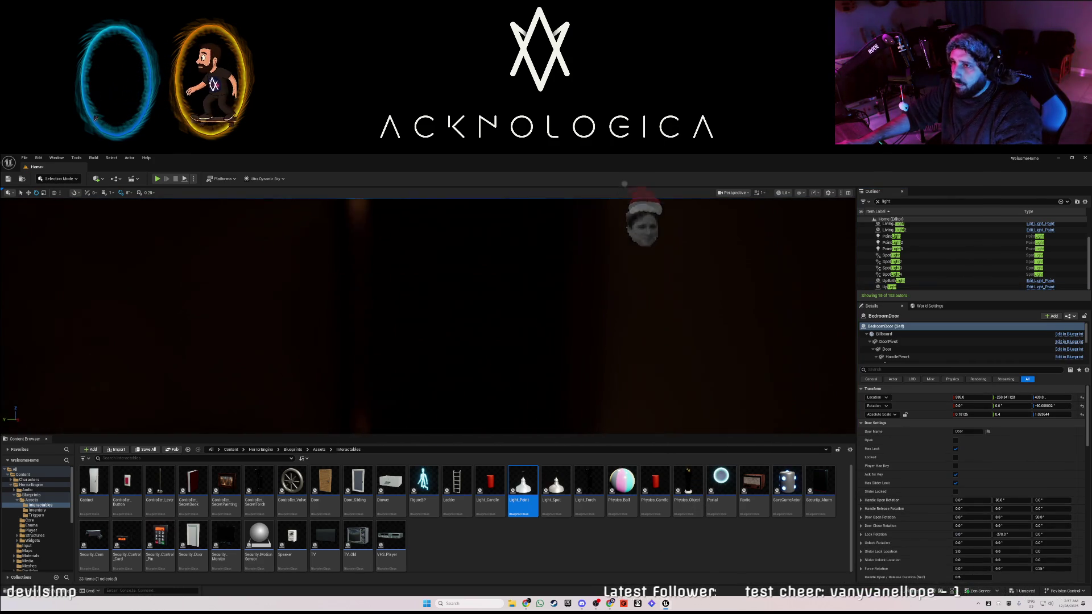
key("w")
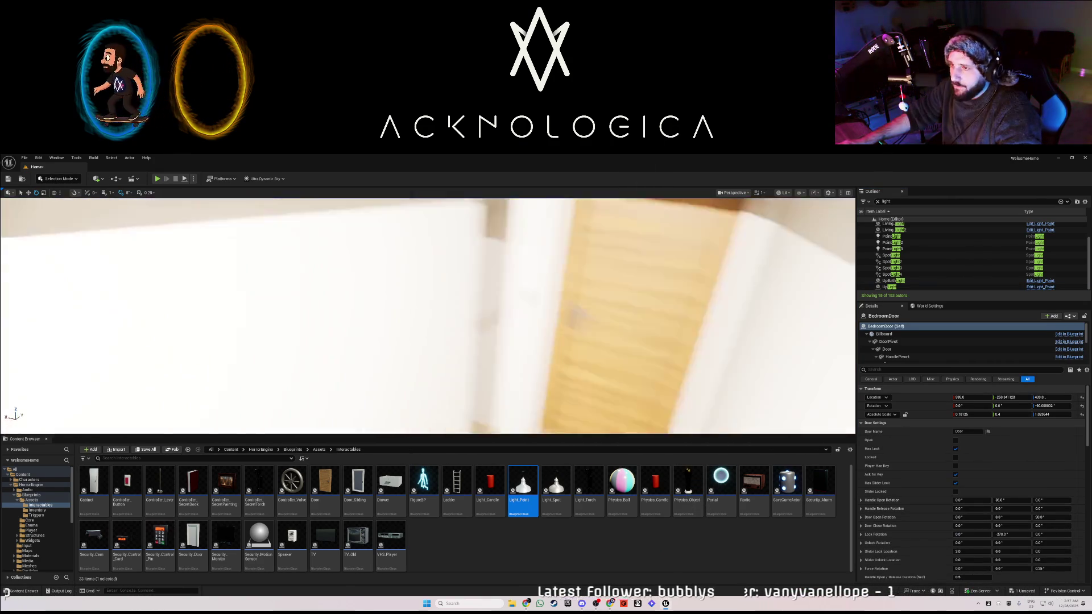
key("w")
key("w")
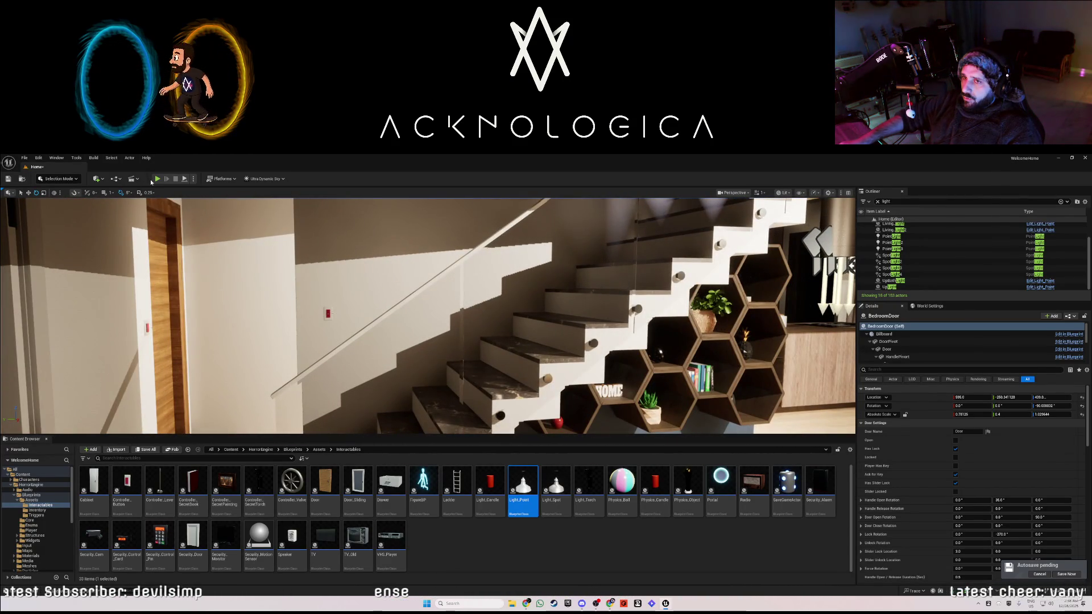
left_click(158, 179)
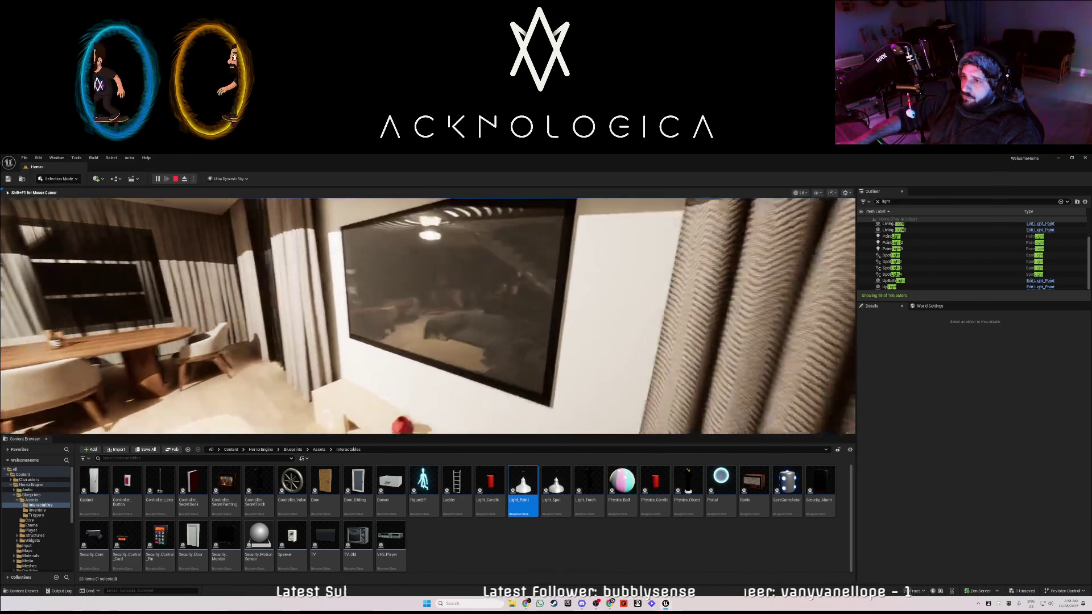
End the play-test to return to editing with TV2's settings open.
key("Escape")
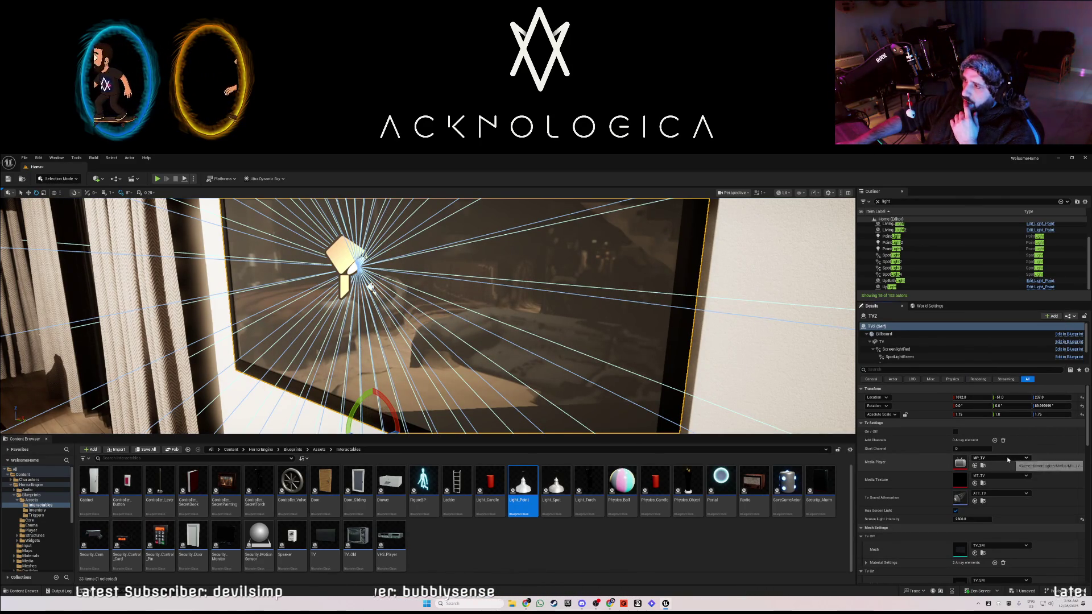
Set TV2's Media Player to MP_VHS and drop a VHS_Player onto the cabinet below.
left_click(1008, 459)
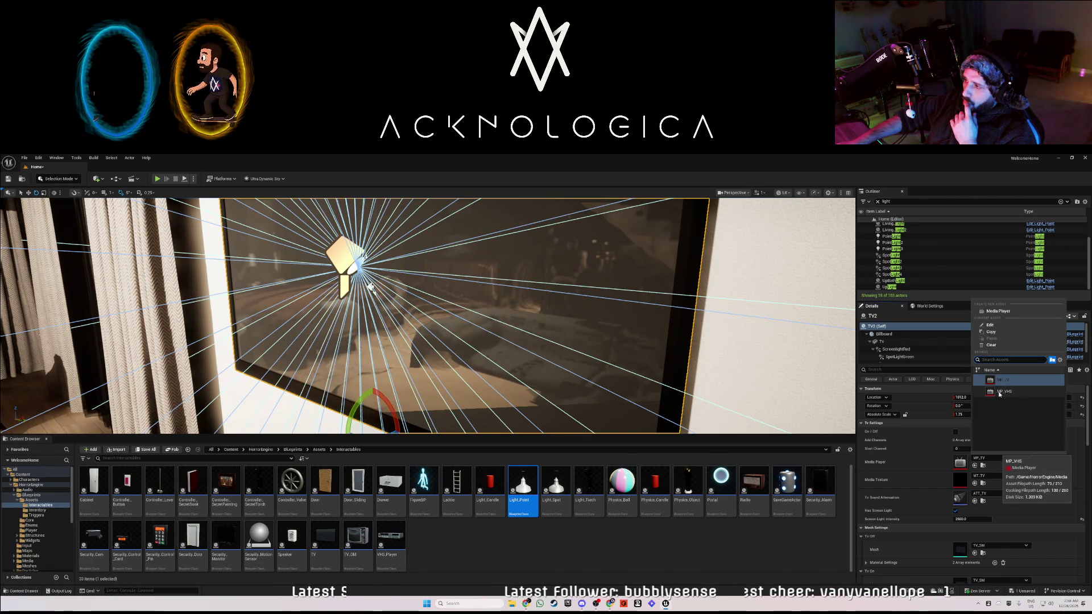
left_click(1000, 392)
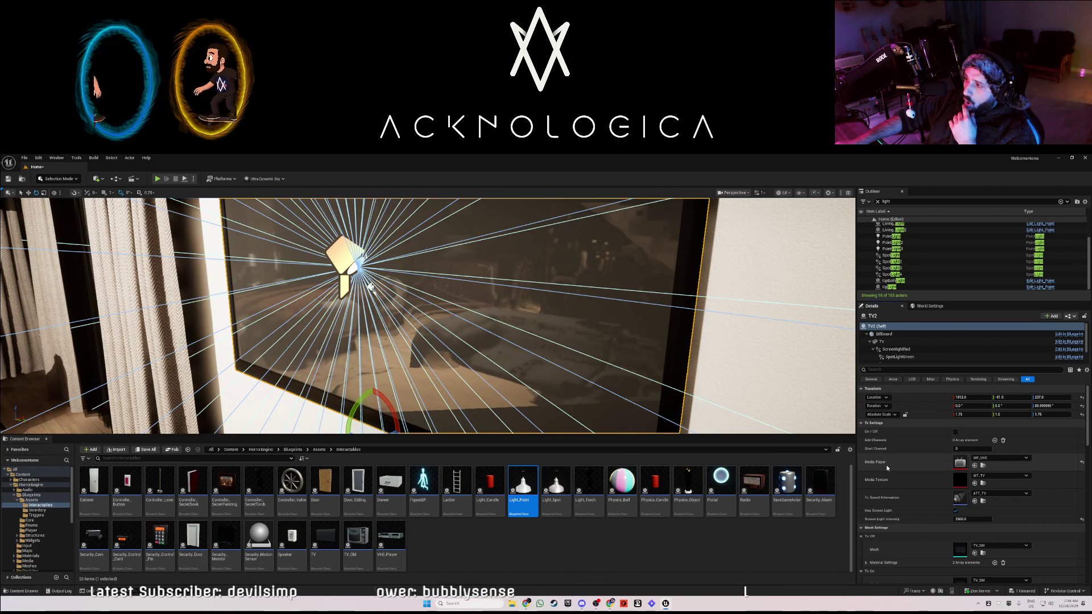
mouse_move(432, 316)
left_mouse_down()
mouse_move(364, 273)
mouse_move(533, 465)
left_mouse_up()
mouse_move(391, 537)
left_mouse_down()
mouse_move(456, 402)
mouse_move(426, 390)
mouse_move(450, 419)
mouse_move(495, 418)
mouse_move(444, 410)
mouse_move(504, 407)
left_mouse_up()
key("w")
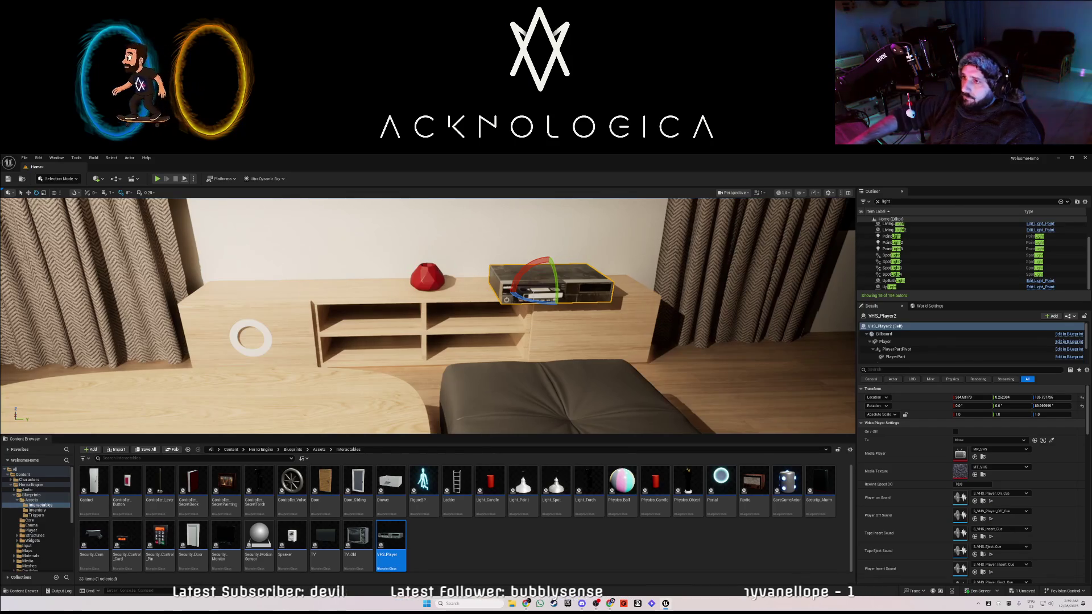
Frame the VHS player and slide it deeper into the cabinet shelf.
key("w")
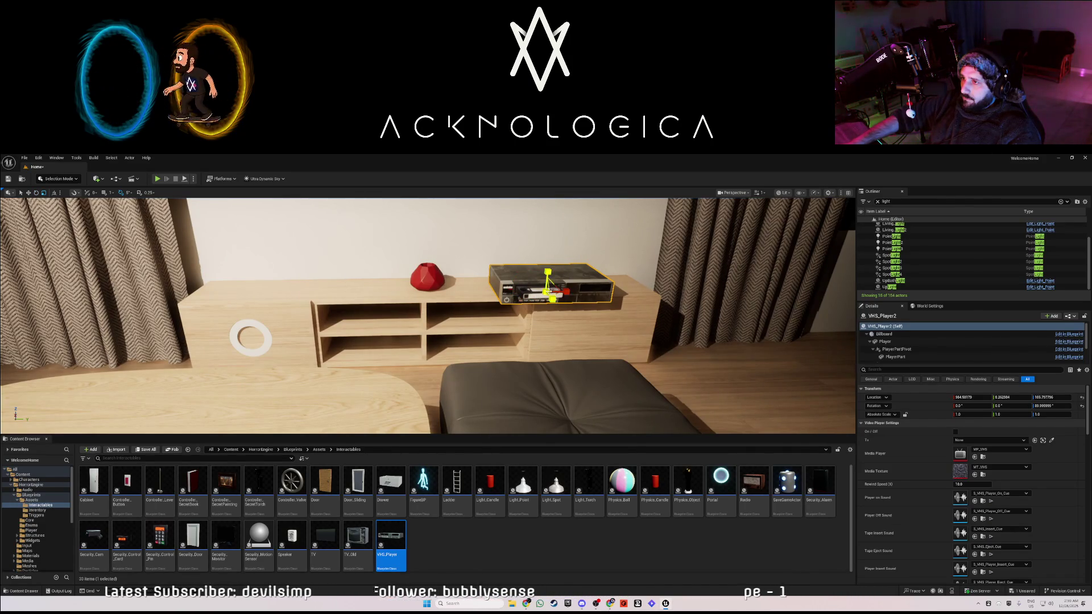
left_click_drag(547, 292, 487, 306)
key("f")
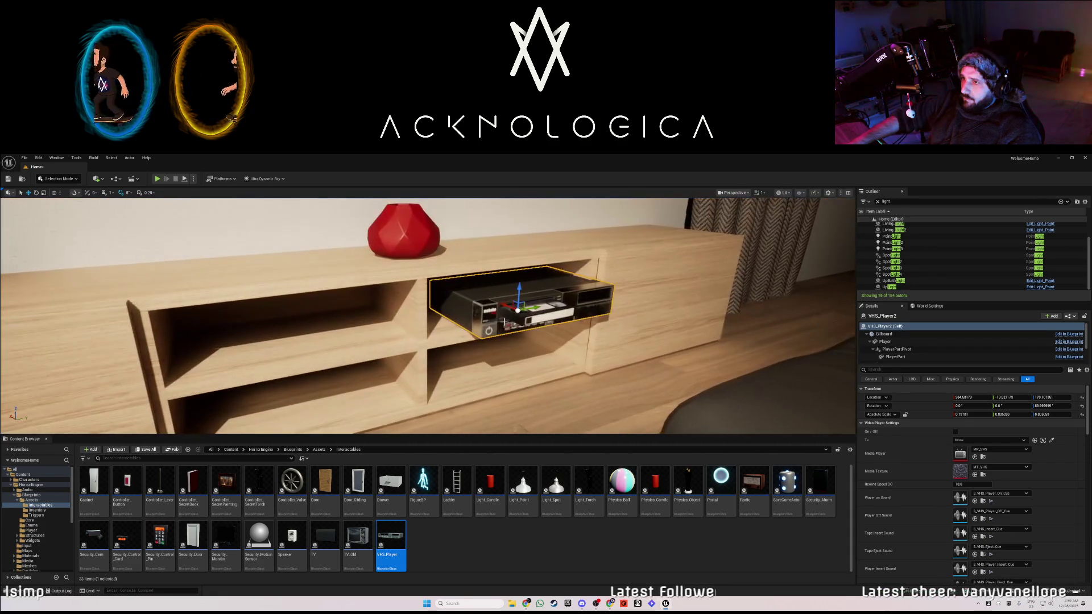
mouse_move(512, 307)
left_mouse_down()
mouse_move(492, 304)
mouse_move(844, 428)
left_mouse_up()
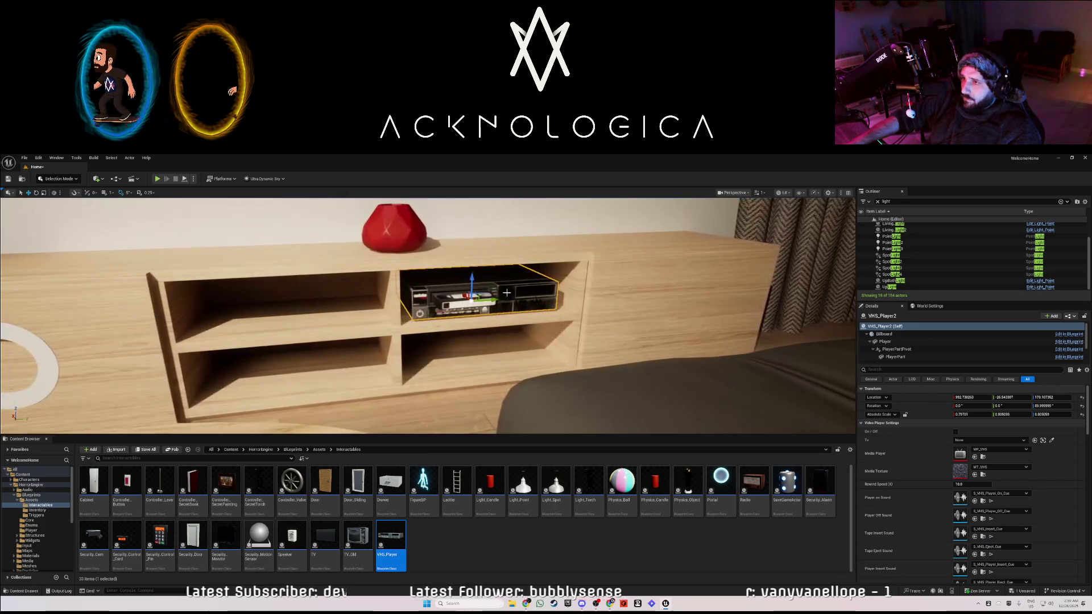
Leave the VHS player's Tv link at None, then delete the VHS player.
left_click(989, 440)
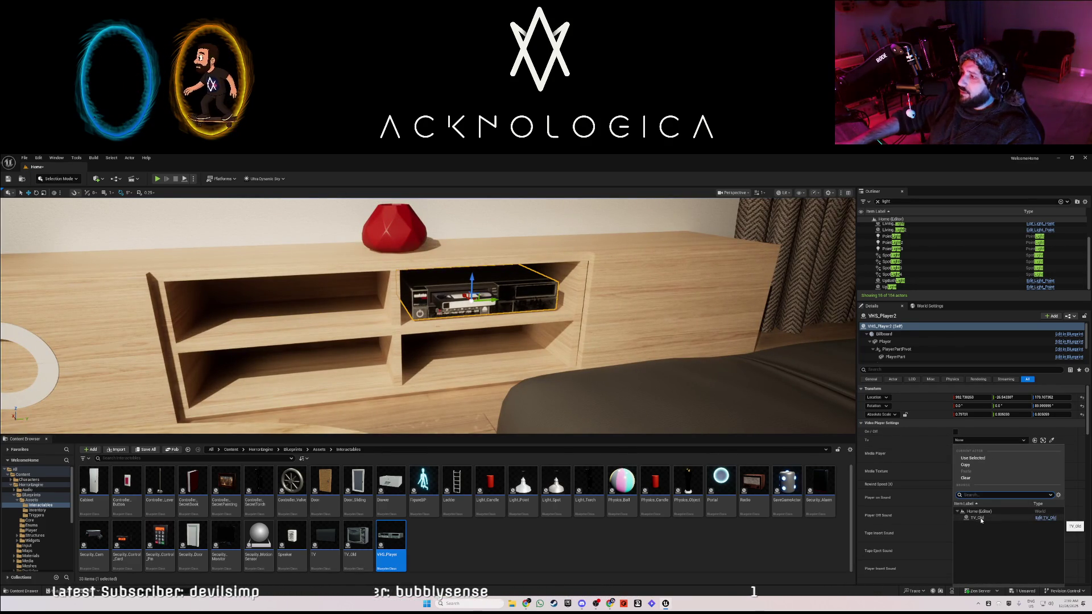
left_click(964, 440)
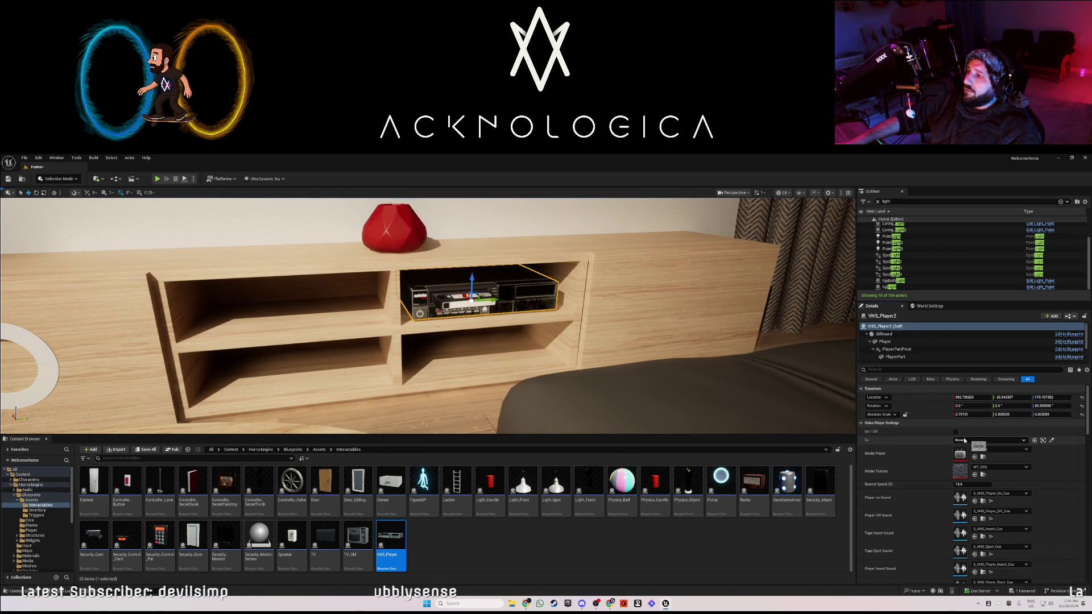
left_click(1004, 450)
key("Escape")
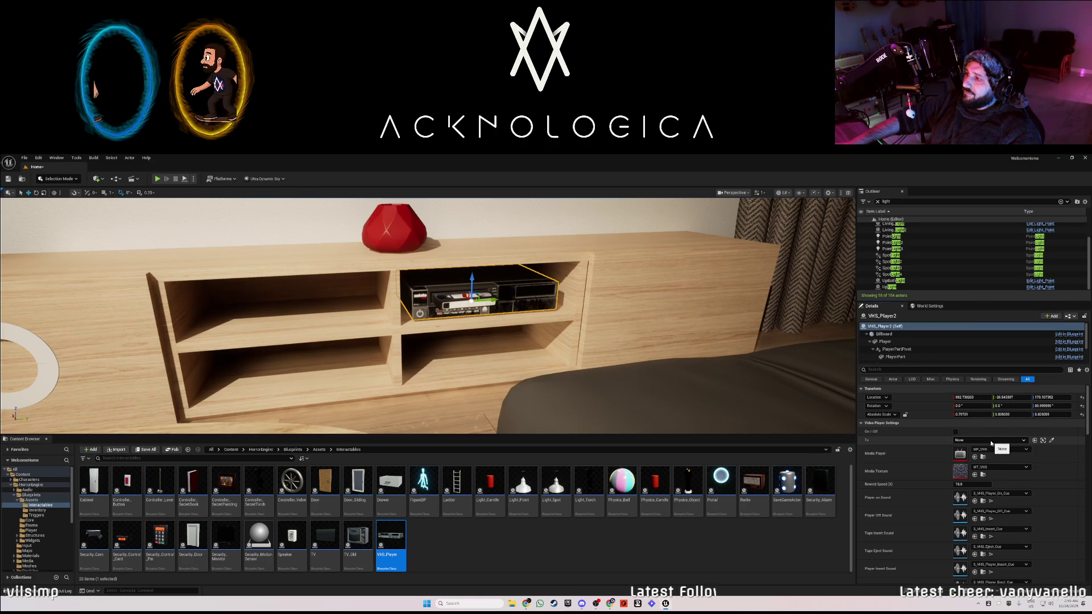
left_click(991, 441)
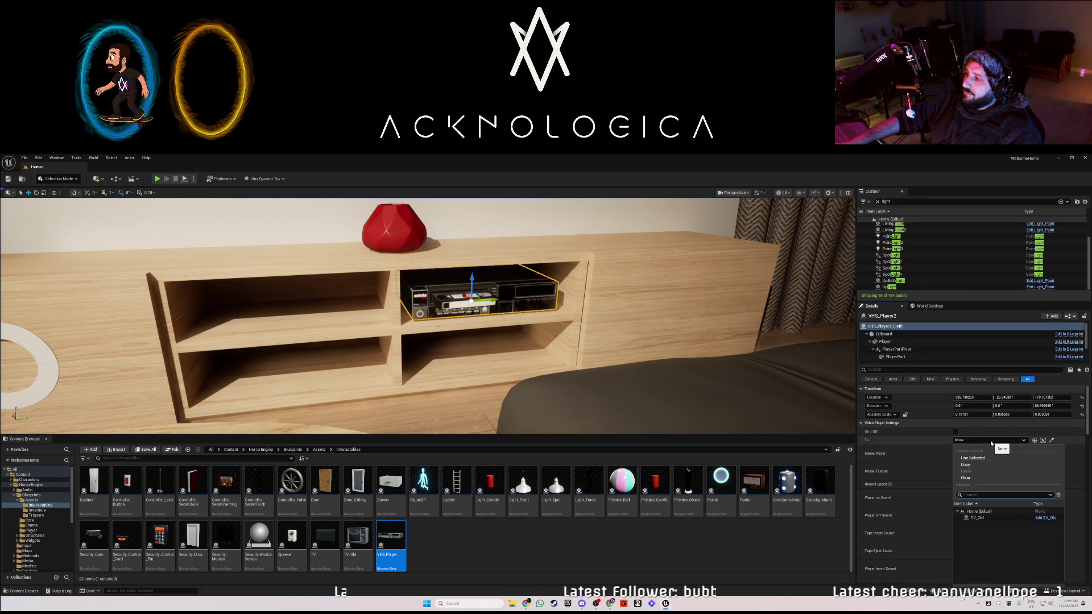
left_click(910, 460)
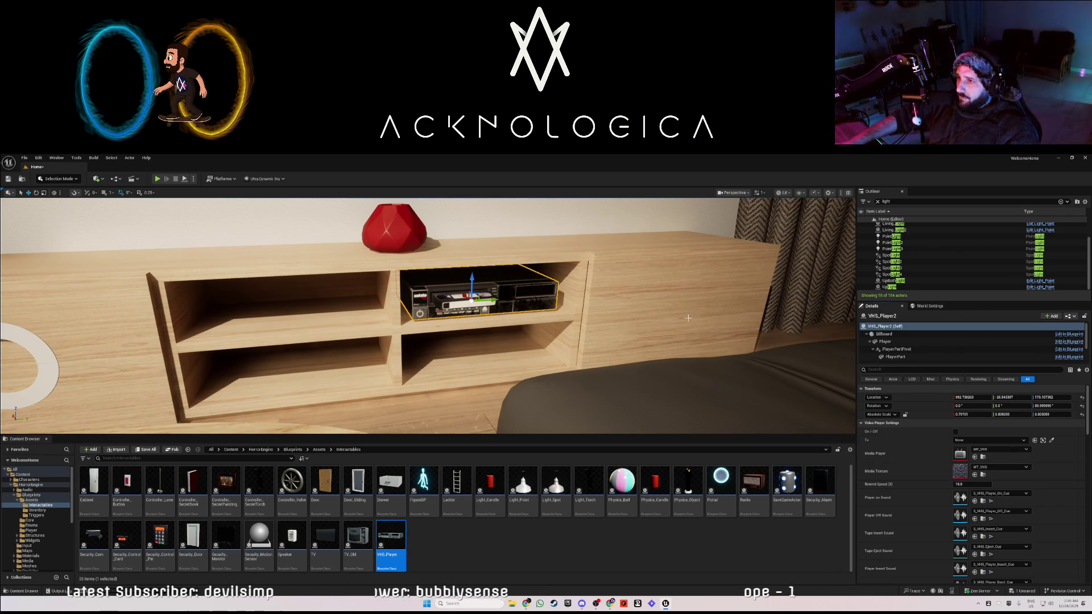
key("Delete")
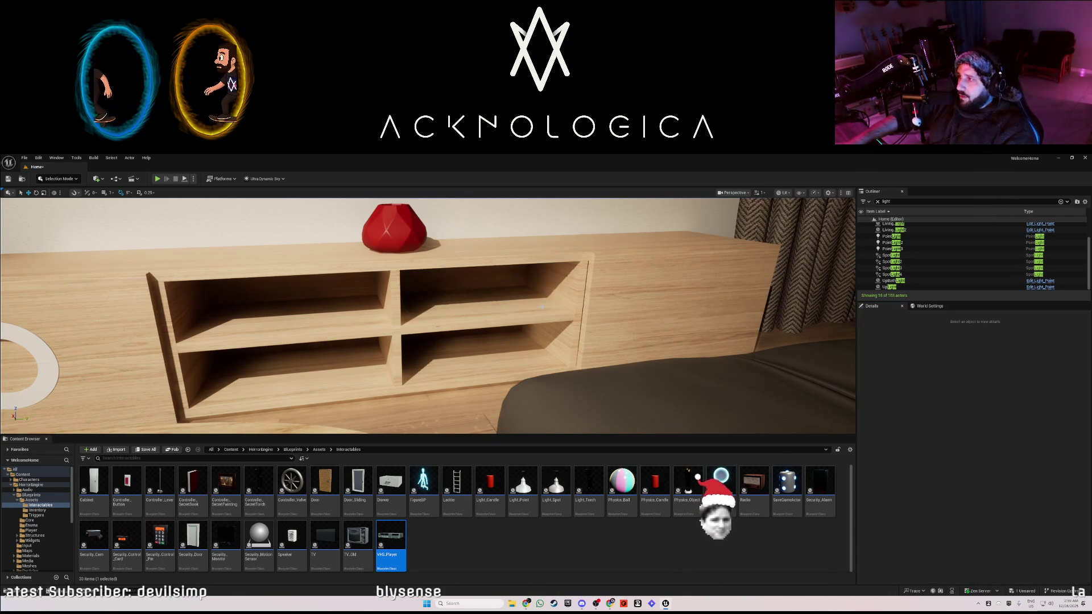
Clear the Outliner search filter and switch the viewport from Lit to Unlit.
left_click(878, 201)
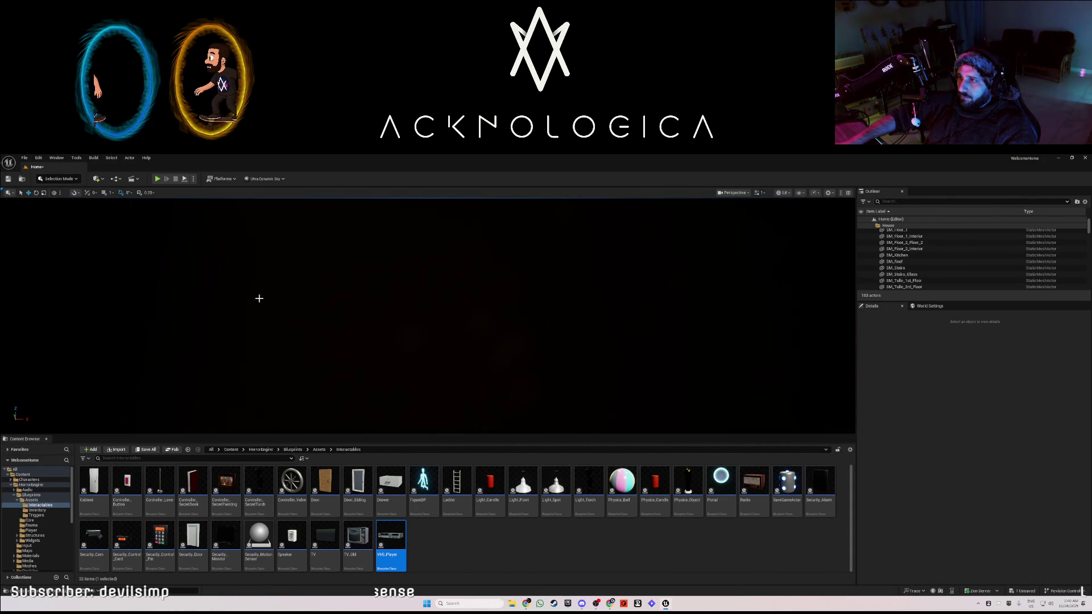
left_click(797, 224)
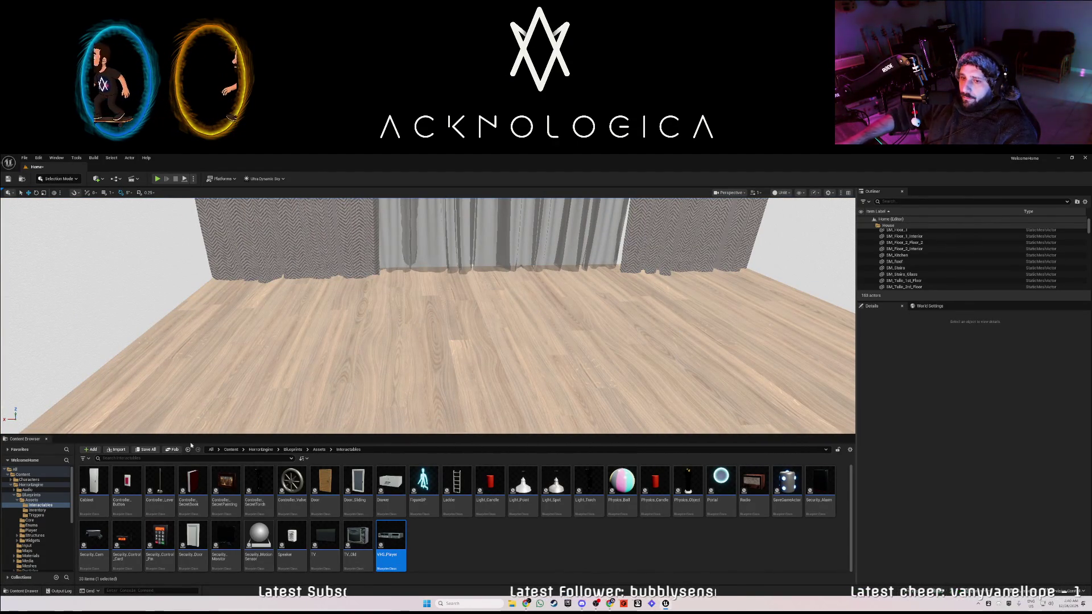
Browse TMDecorationsPack1's LevelAssets folder and its Meshes subfolder.
scroll(39, 543, "down", 4)
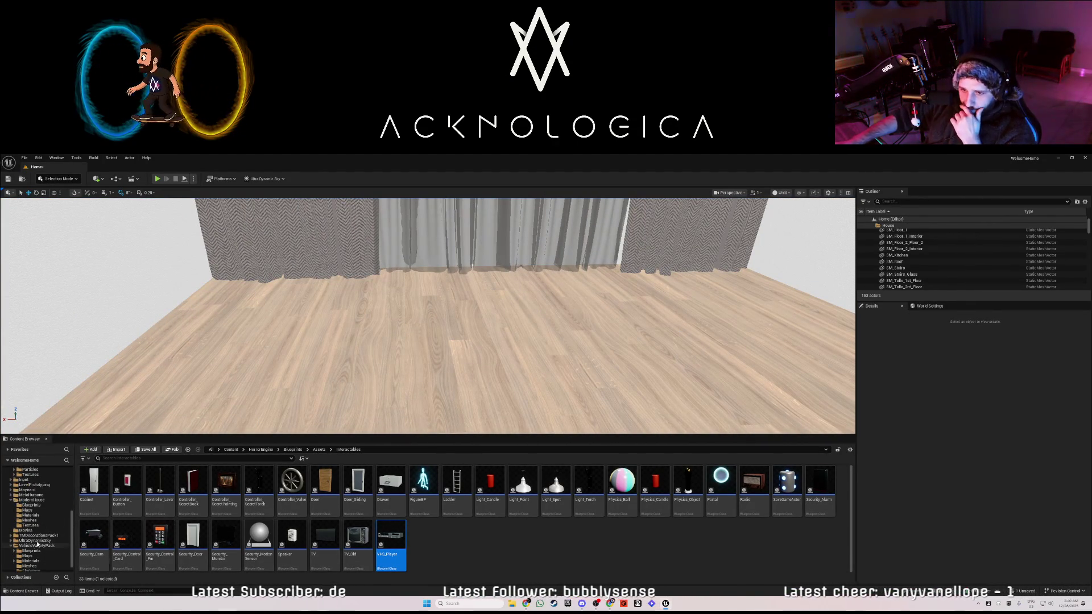
left_click(37, 535)
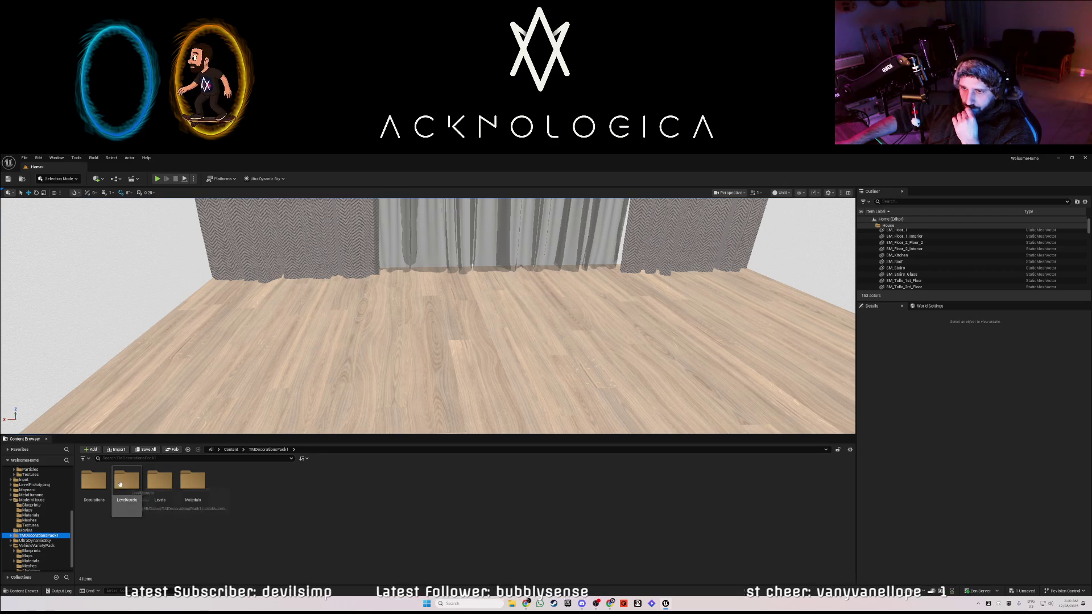
double_click(116, 484)
double_click(128, 484)
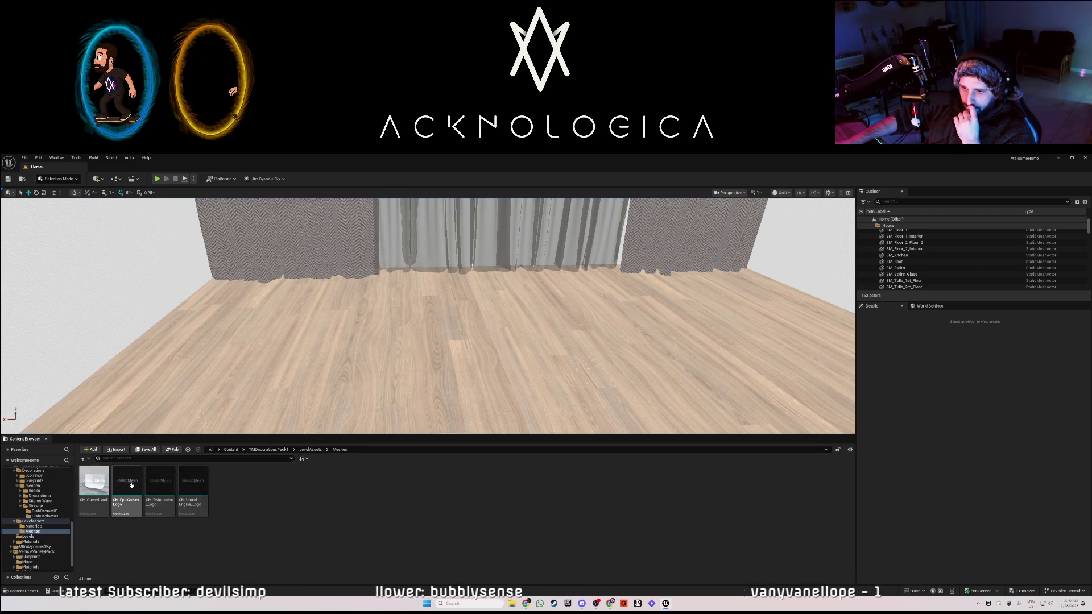
left_click(268, 449)
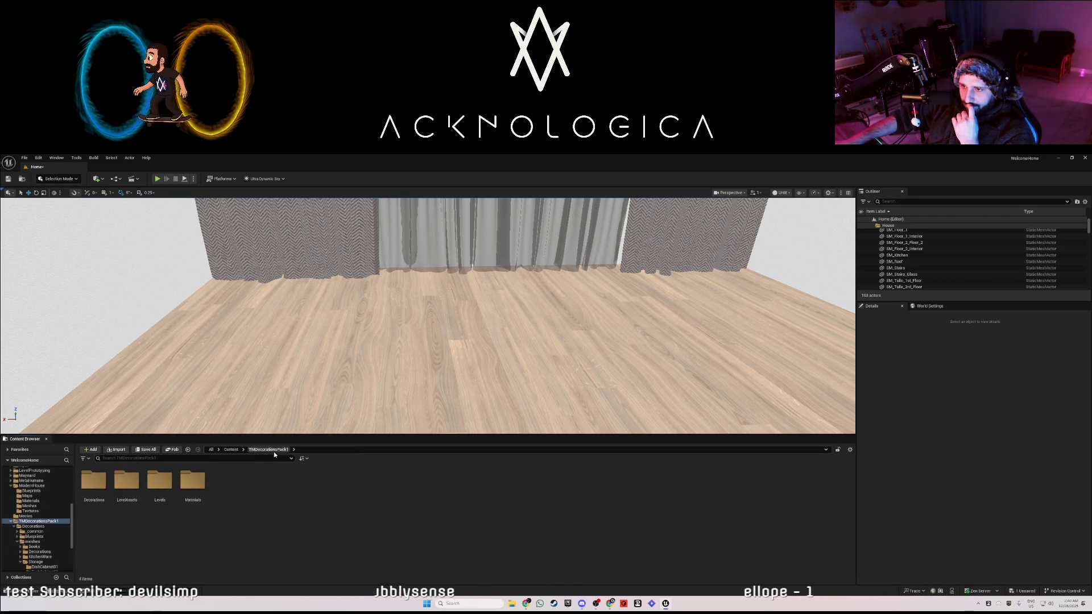
Check the Decorations meshes, Storage and Levels folders, return to Content, then right-click the back door.
left_click(169, 483)
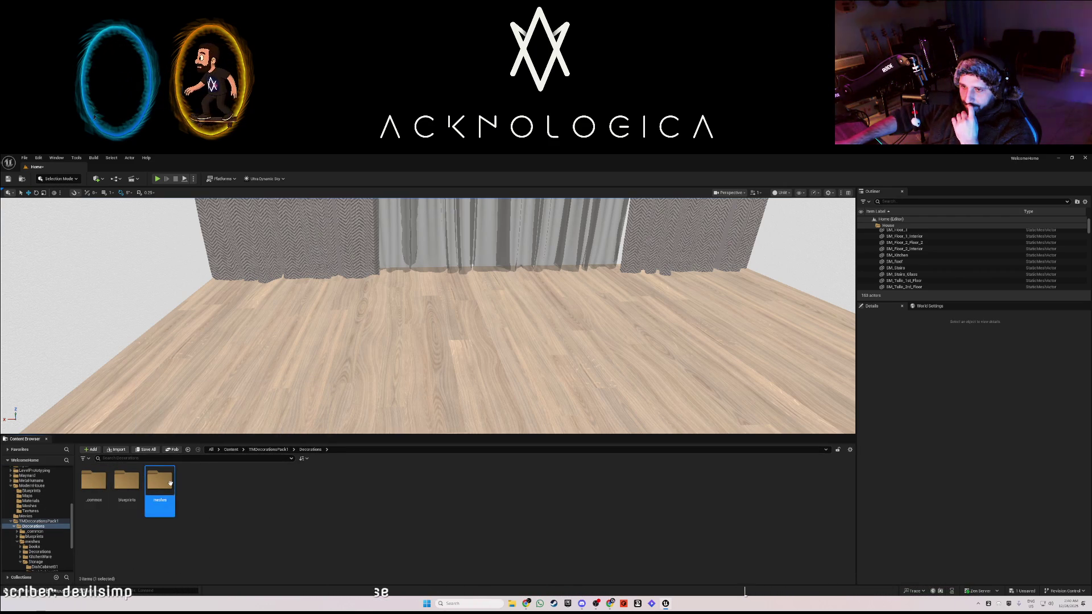
double_click(168, 485)
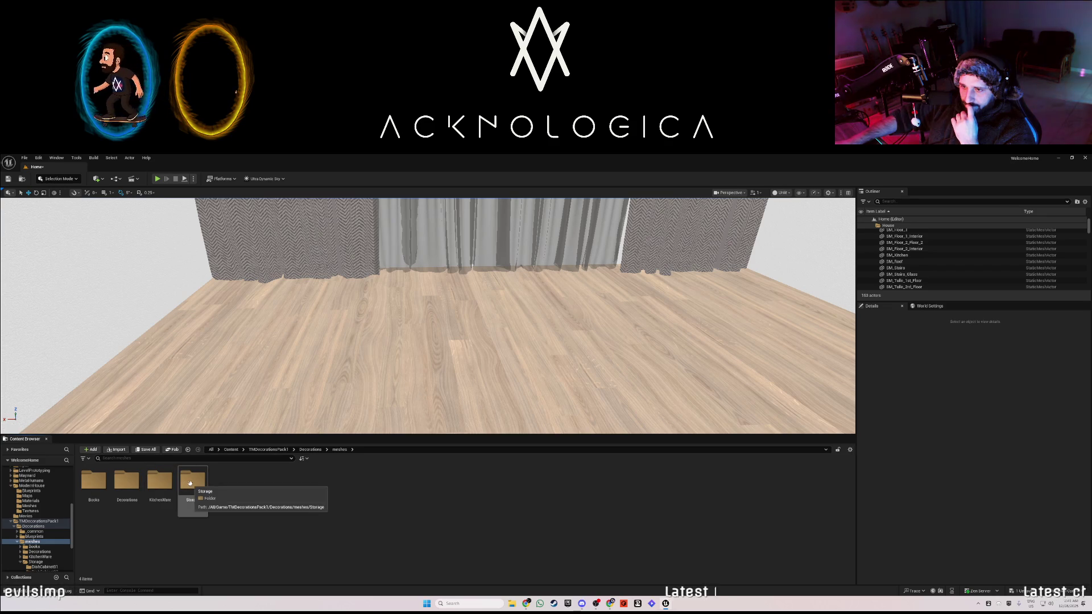
left_click(190, 484)
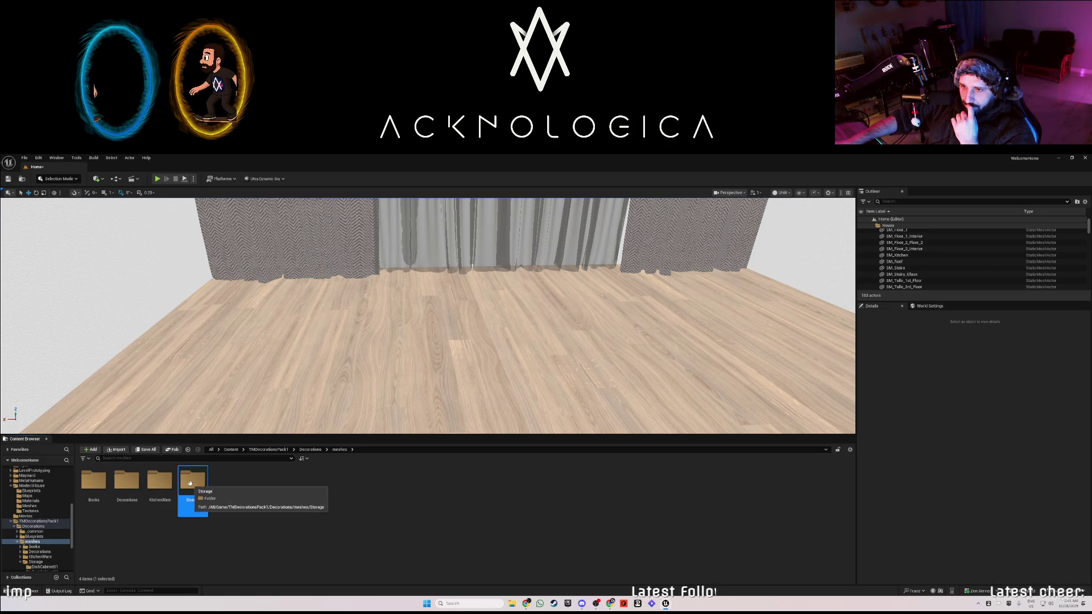
left_click(304, 450)
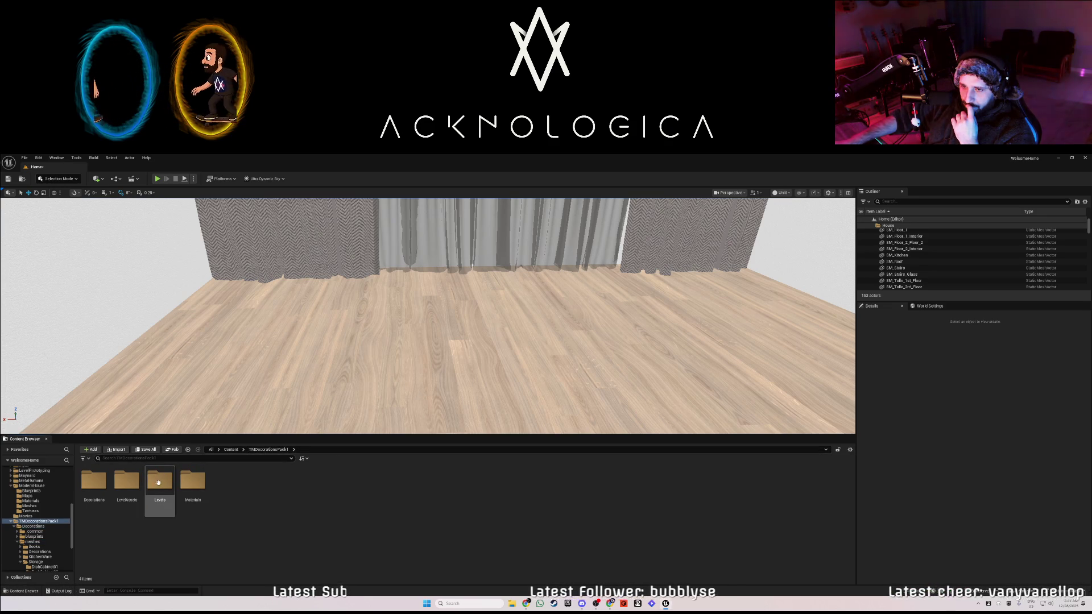
double_click(157, 482)
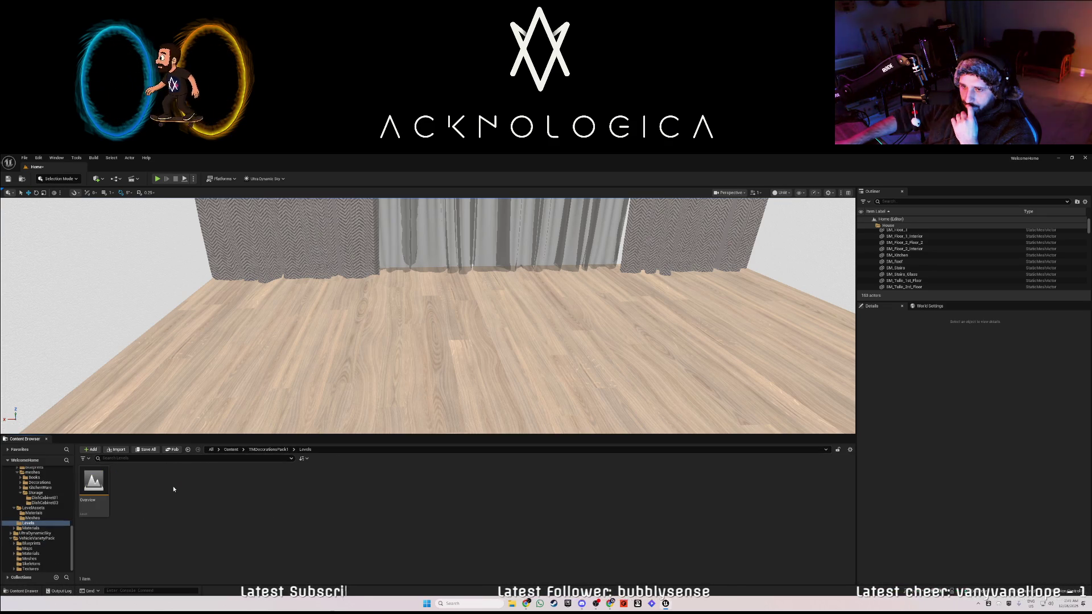
left_click(228, 450)
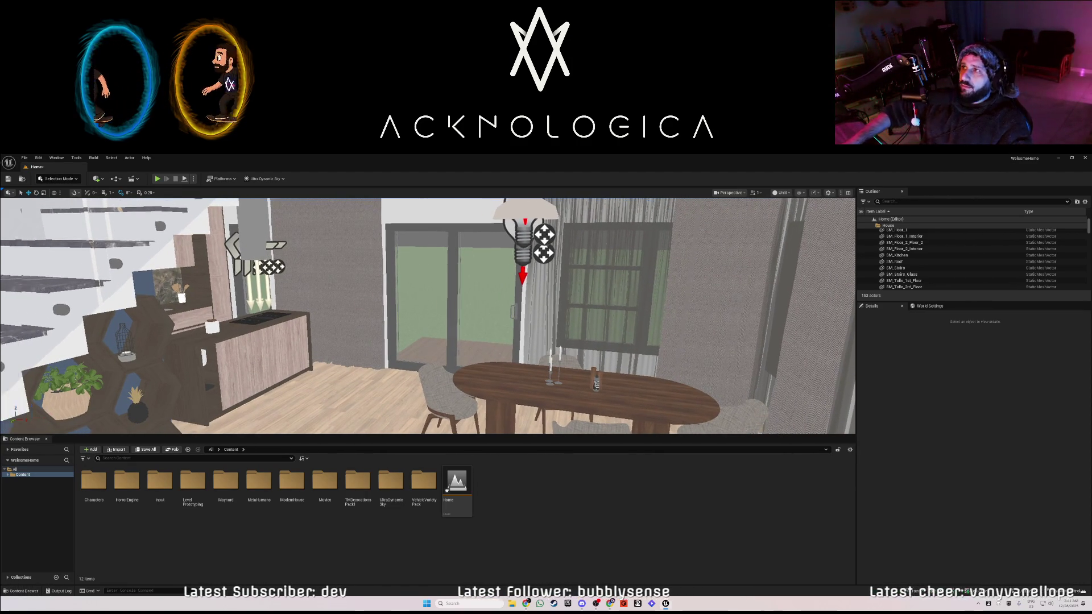
right_click(473, 292)
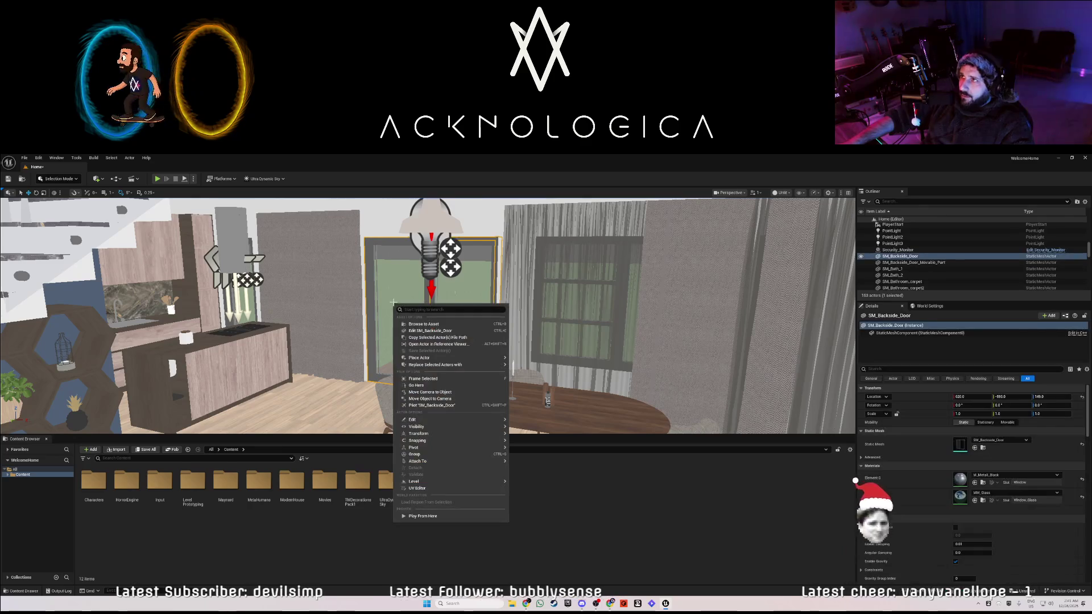
Dismiss the back door's context menu and open File Explorer with Win+E.
key("Escape")
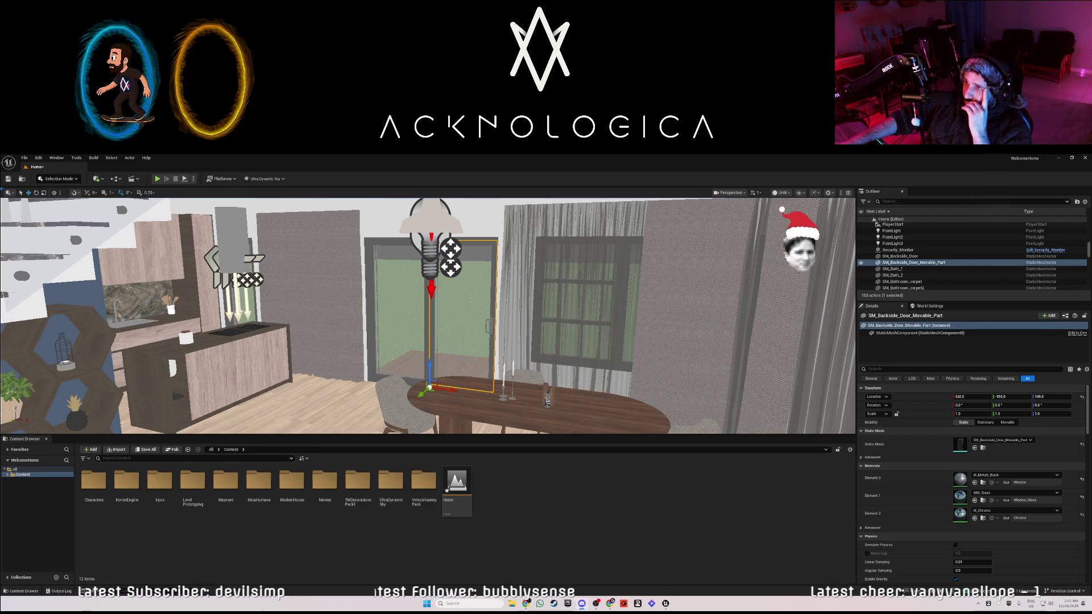
key("super+e")
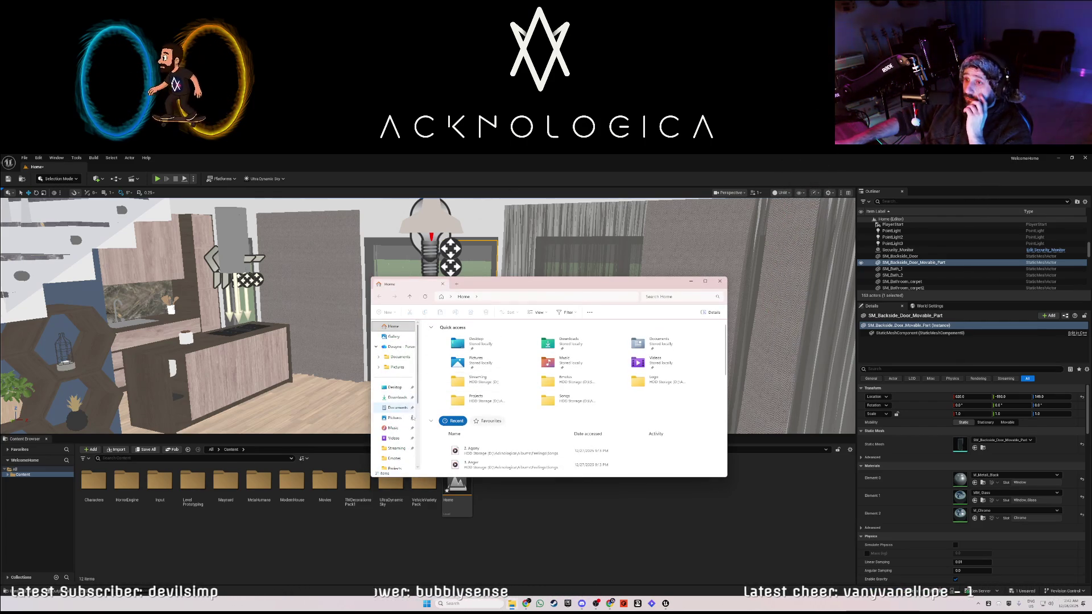
Open D:\Acknologica\Albums\Feelings\Songs, select all eight tracks, and switch back to Unreal.
scroll(400, 437, "down", 3)
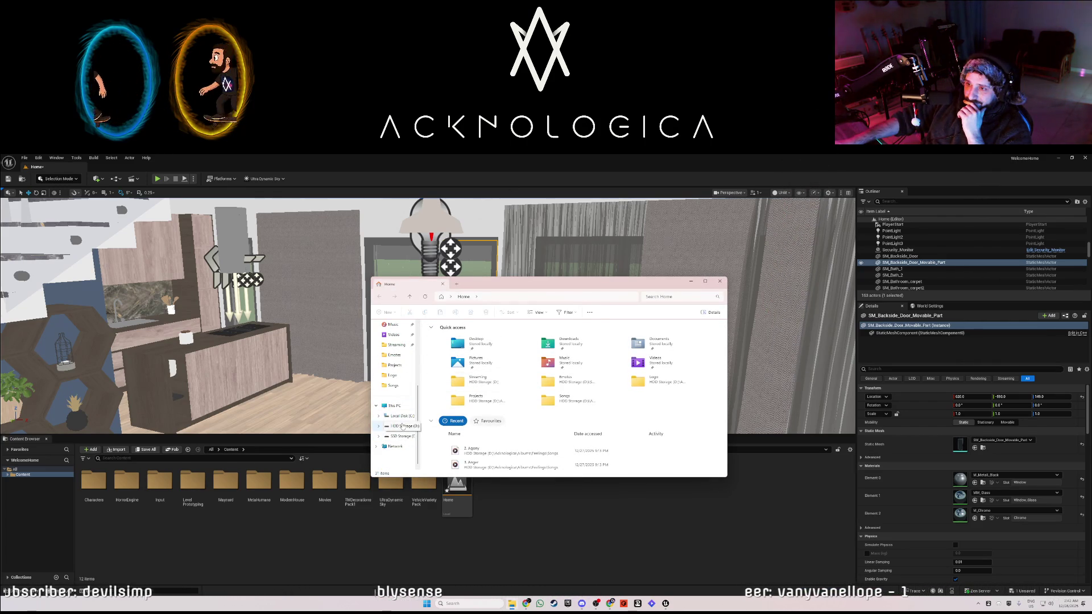
left_click(403, 427)
double_click(441, 333)
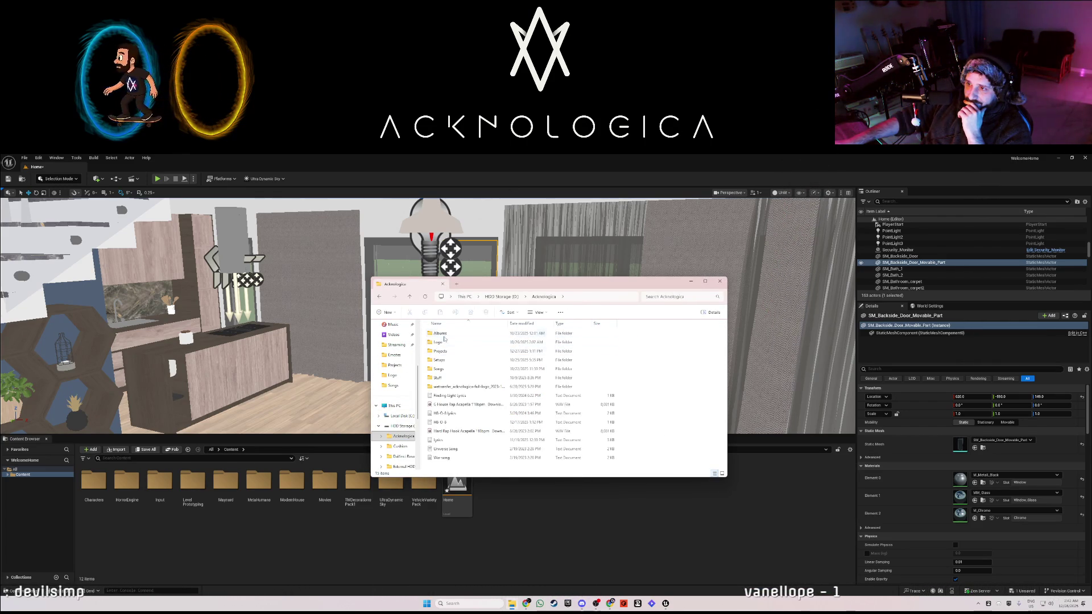
double_click(441, 334)
double_click(456, 355)
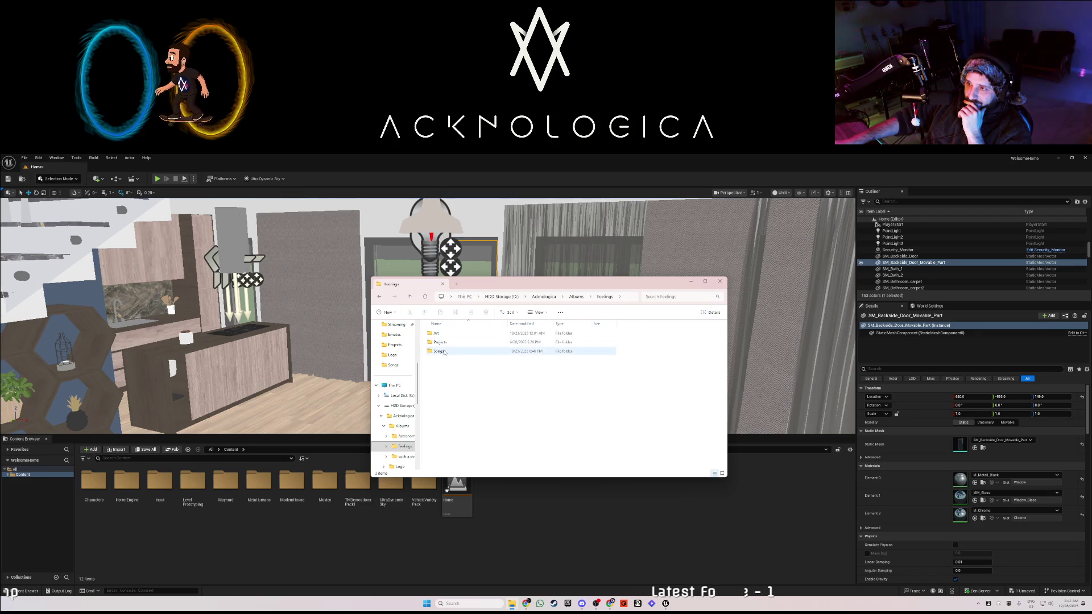
left_click_drag(471, 423, 450, 331)
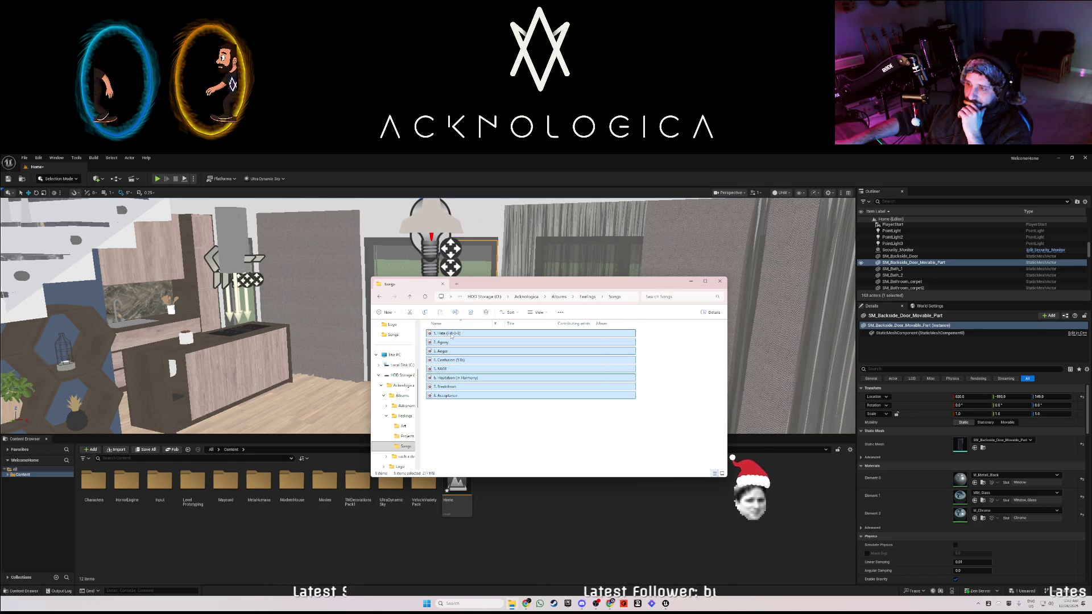
left_click(533, 277)
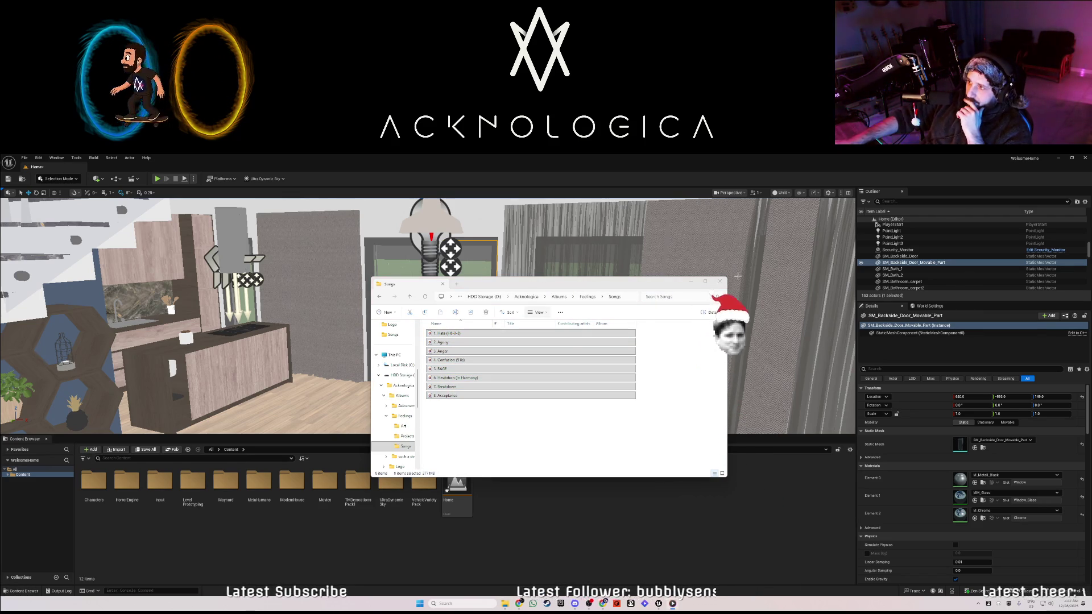
left_click(535, 226)
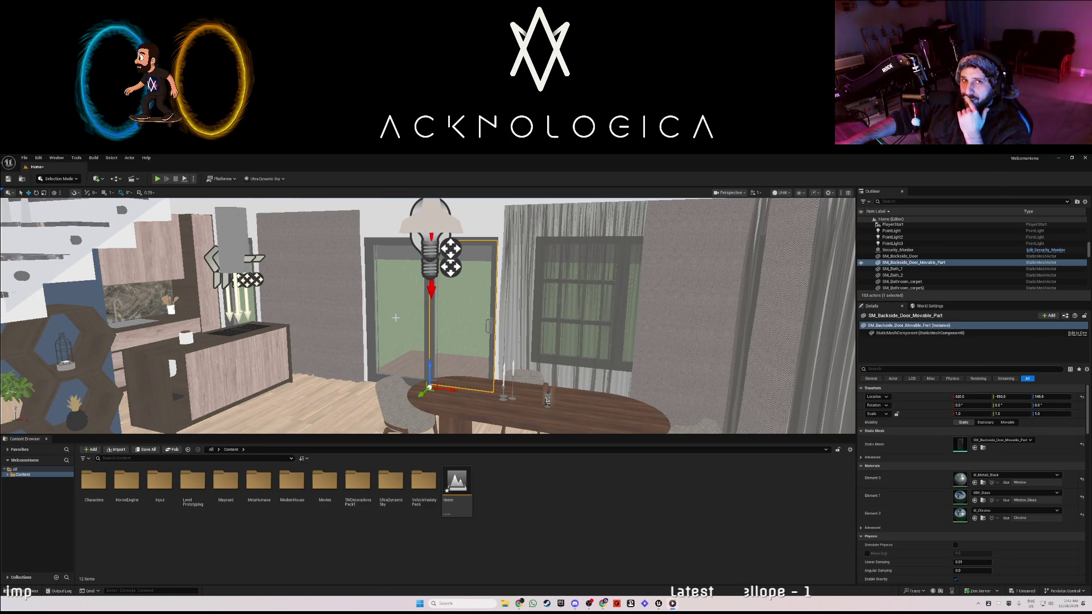
Pull back from the dining table and fly the camera to the stairs hallway.
left_click_drag(489, 326, 519, 334)
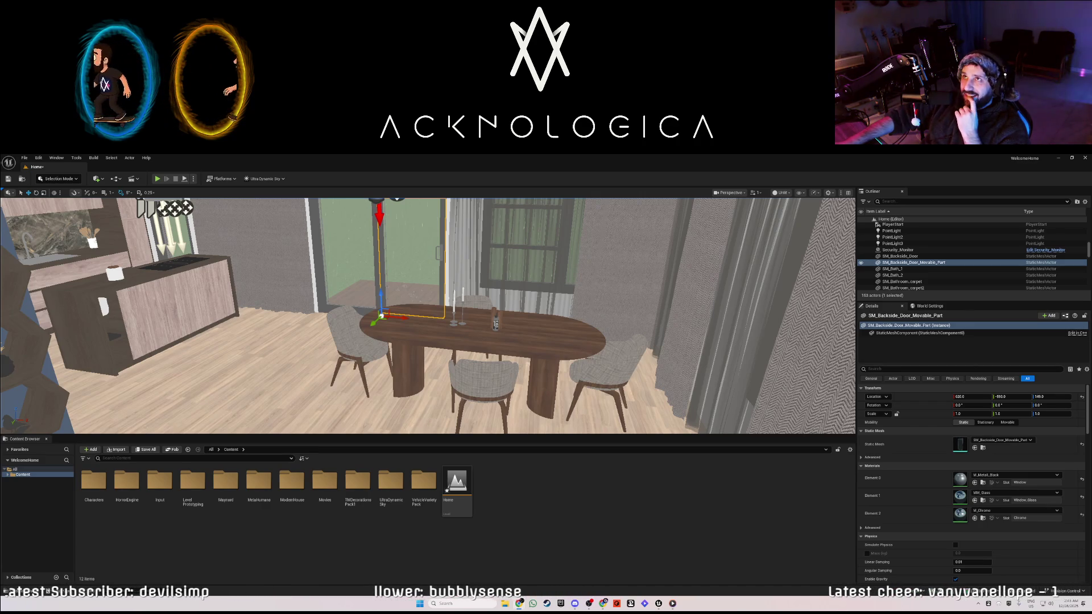
mouse_move(352, 350)
left_mouse_down()
mouse_move(238, 348)
mouse_move(398, 348)
mouse_move(267, 348)
mouse_move(324, 362)
left_mouse_up()
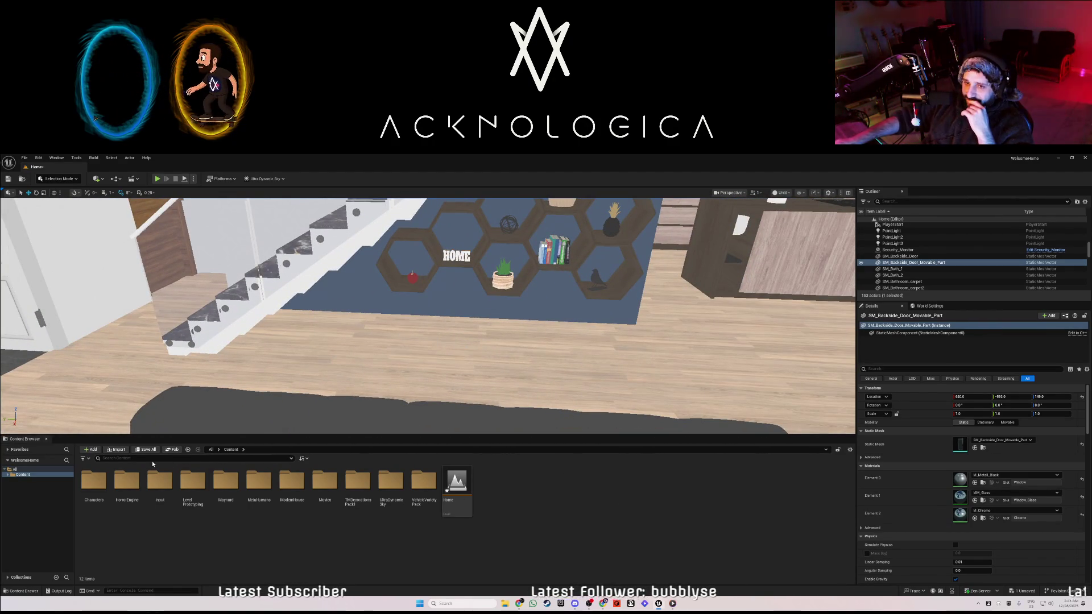
Import the Running_Jump animation into the Maynard folder and place BP_Maynard2 in the room.
left_click(8, 475)
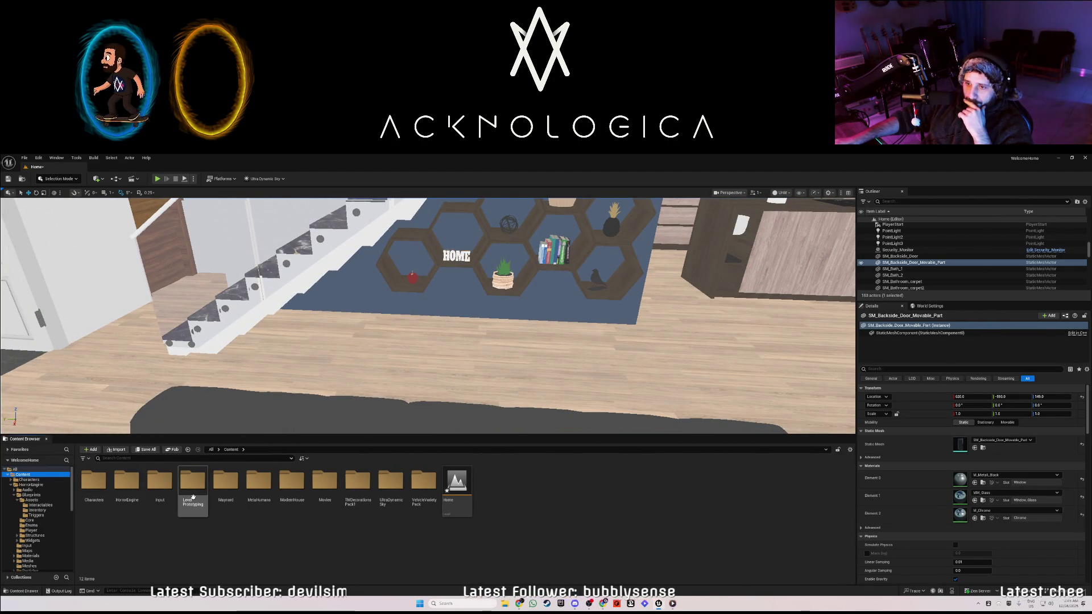
double_click(231, 493)
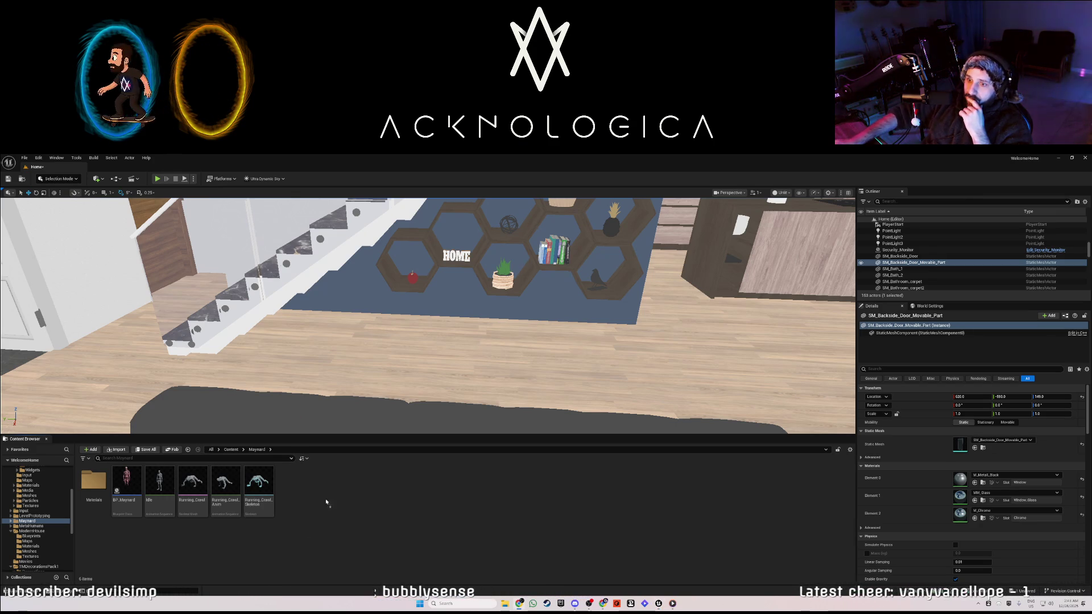
left_click_drag(0, 527, 331, 528)
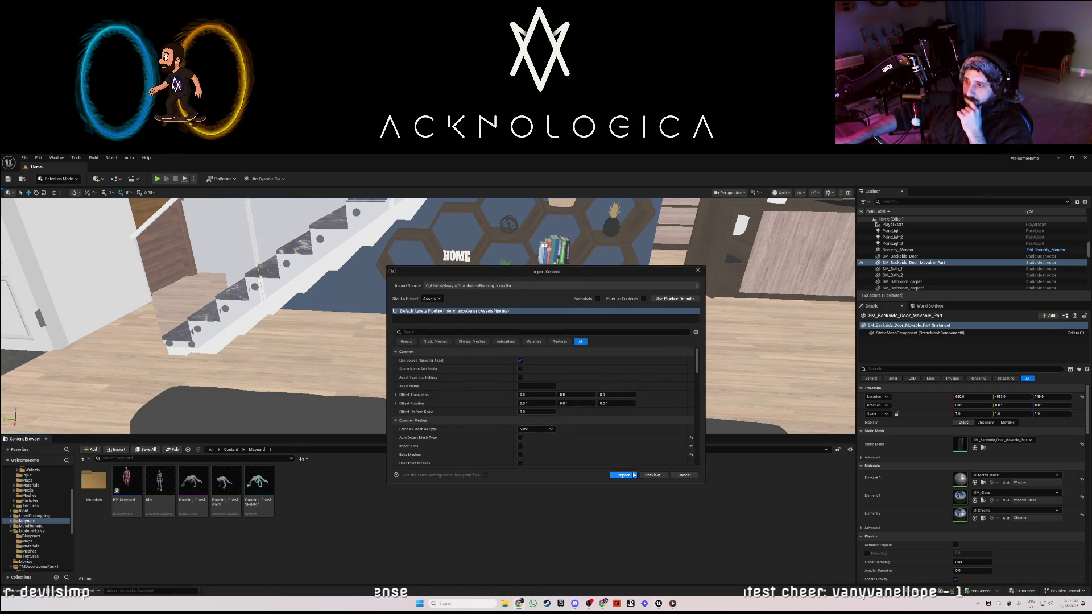
left_click(623, 475)
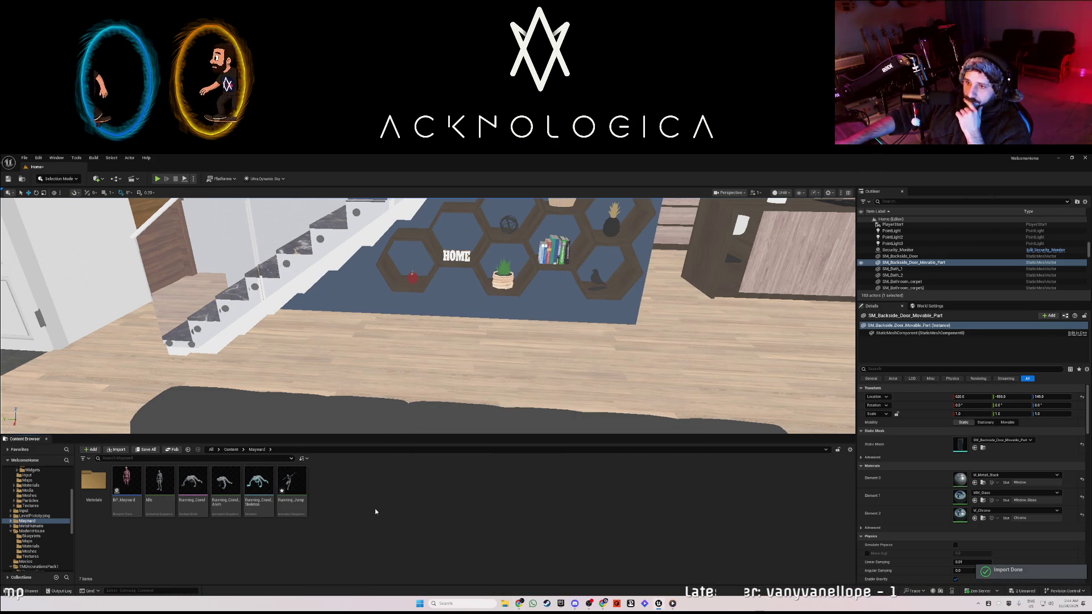
mouse_move(299, 483)
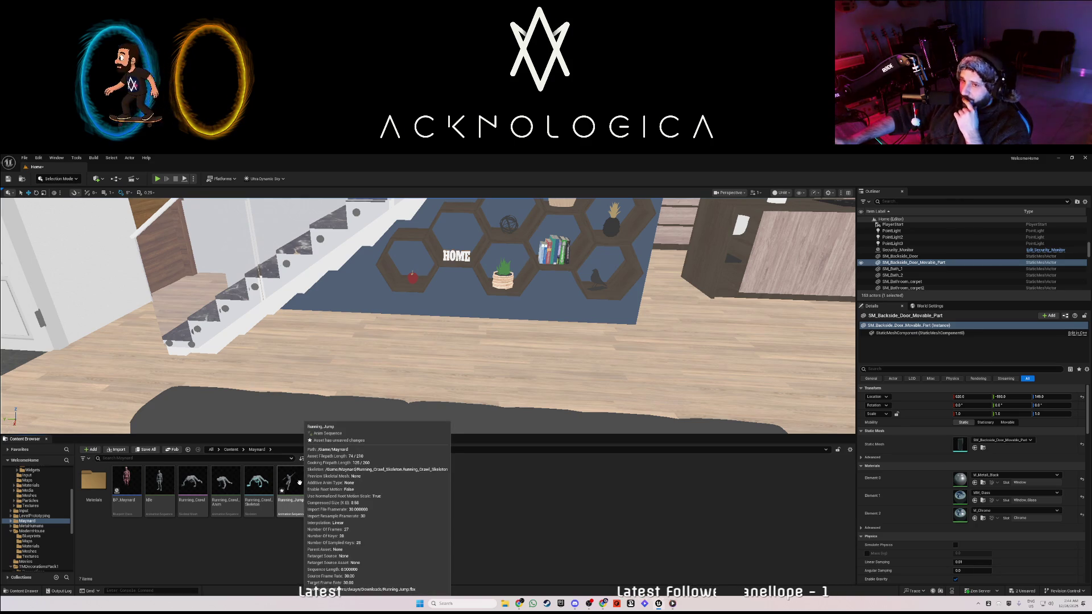
left_click(259, 484)
mouse_move(127, 479)
left_mouse_down()
mouse_move(256, 423)
mouse_move(293, 376)
mouse_move(430, 392)
left_mouse_up()
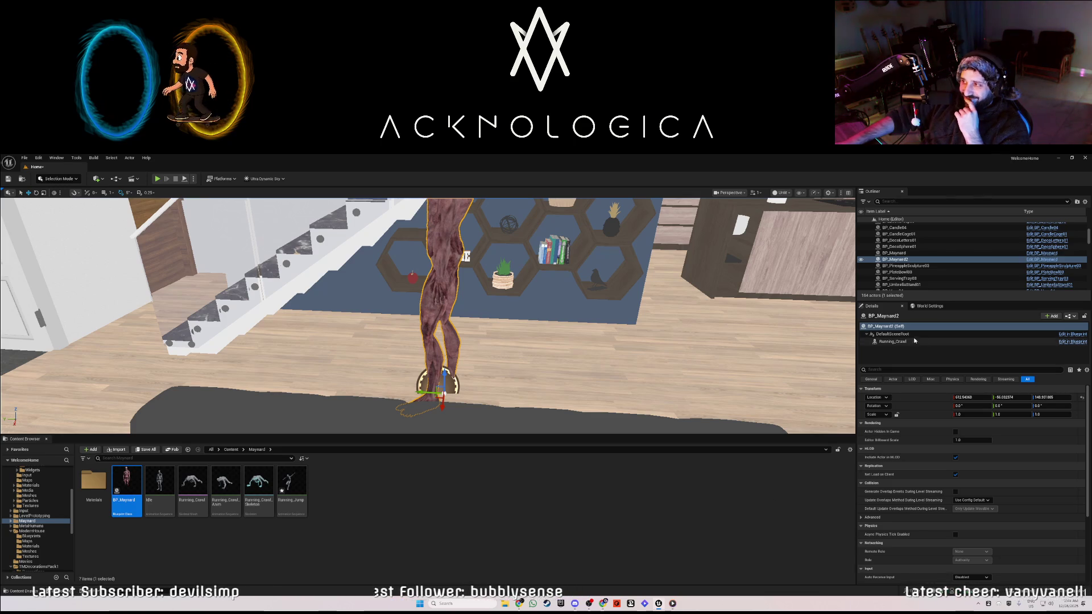
Set Running_Jump as the creature's Anim to Play and check it in a quick play test.
left_click(893, 341)
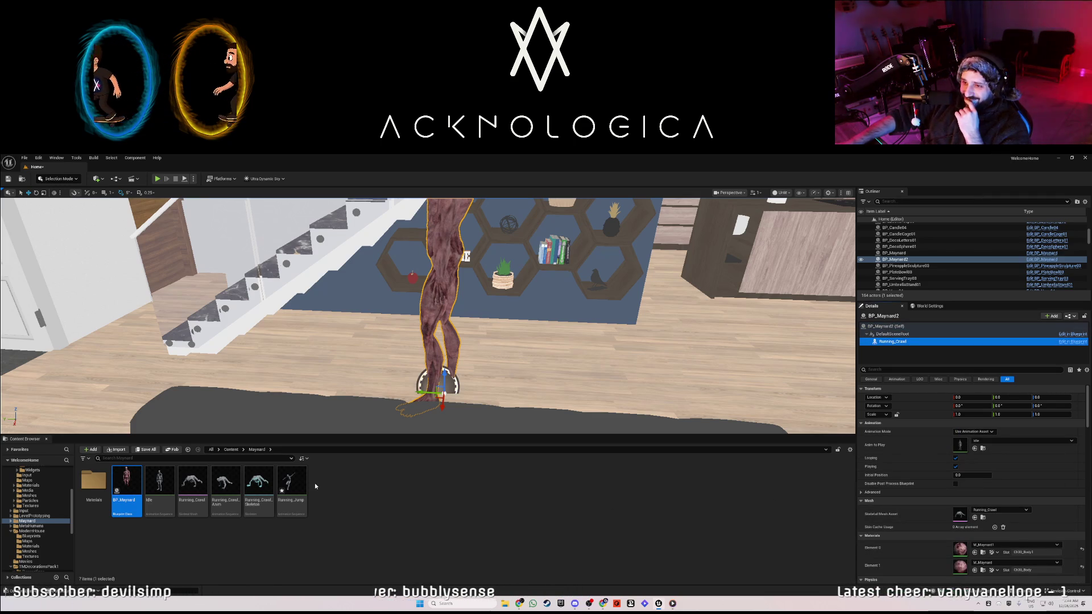
left_click(296, 479)
mouse_move(297, 479)
left_mouse_down()
mouse_move(1006, 526)
mouse_move(963, 506)
mouse_move(968, 451)
left_mouse_up()
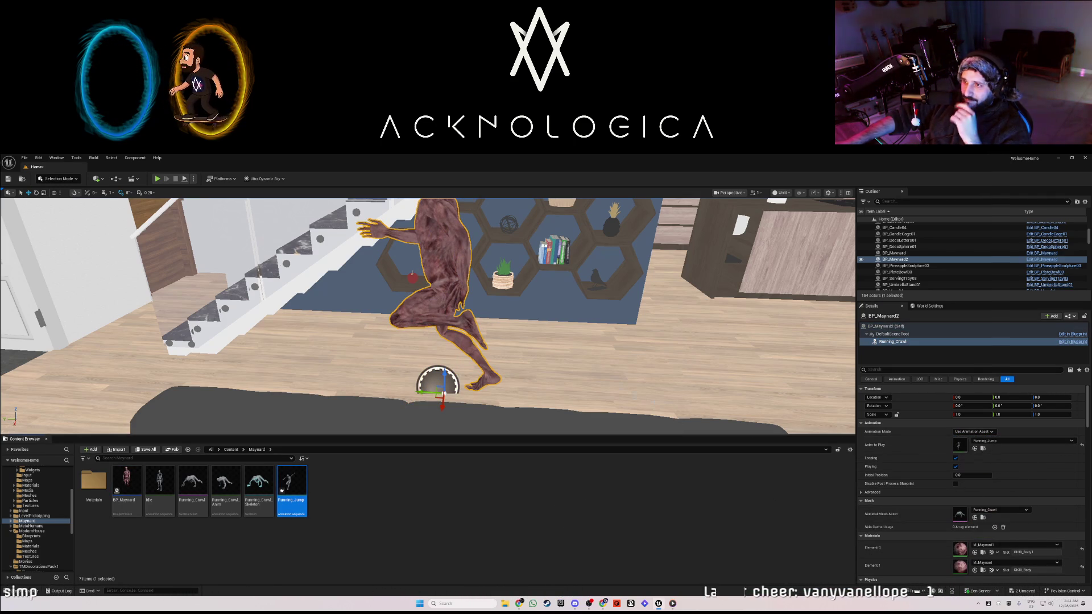
scroll(427, 316, "down", 5)
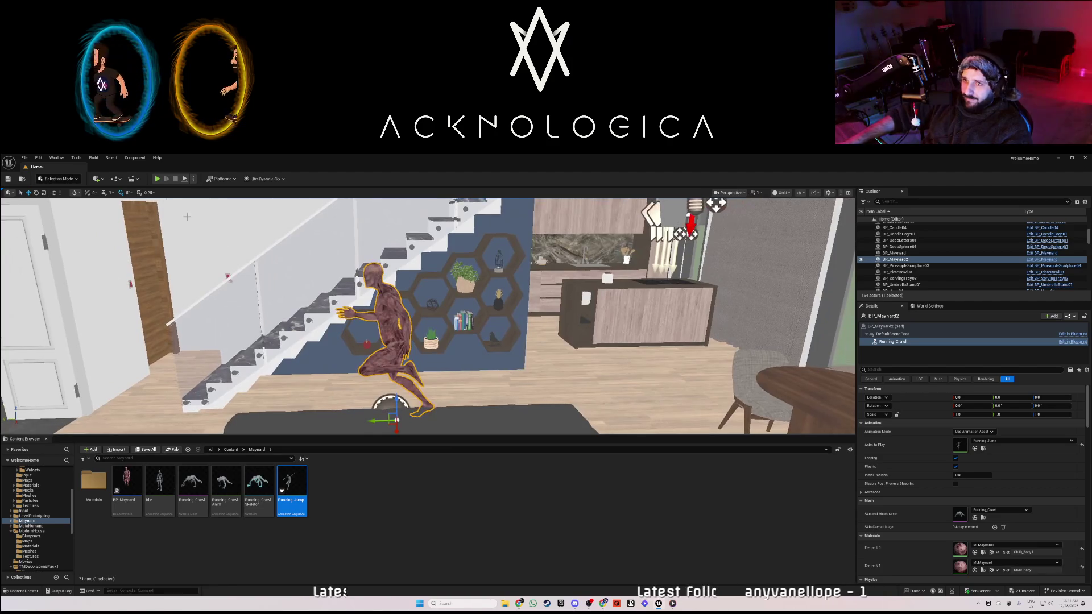
left_click(157, 179)
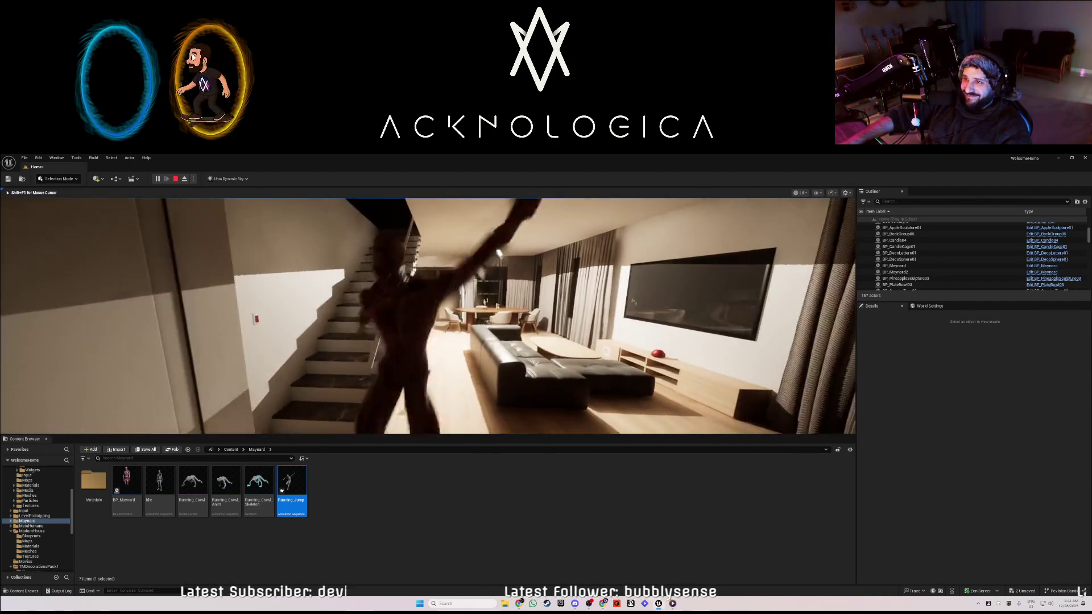
key("Escape")
Frame BP_Maynard2 and shift it back along the Y axis.
key("f")
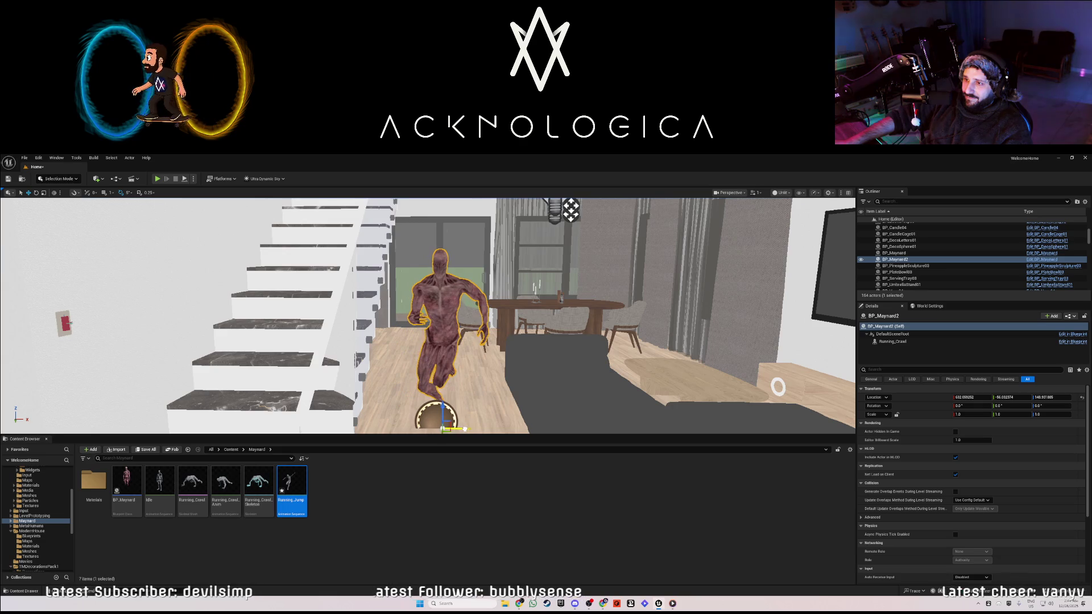
key("f")
left_click_drag(439, 343, 439, 331)
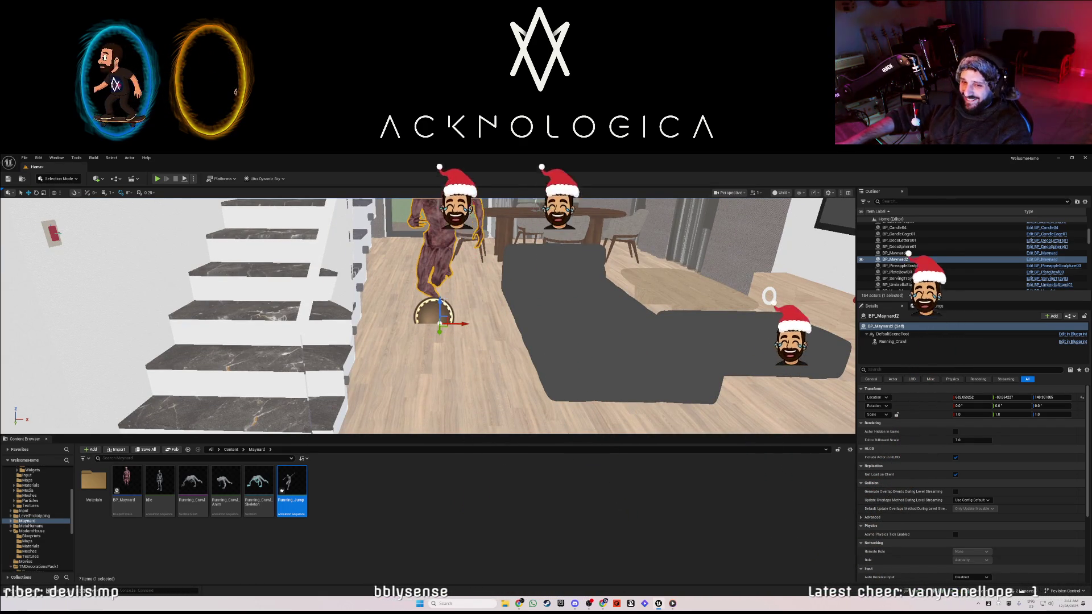
left_click_drag(426, 313, 426, 256)
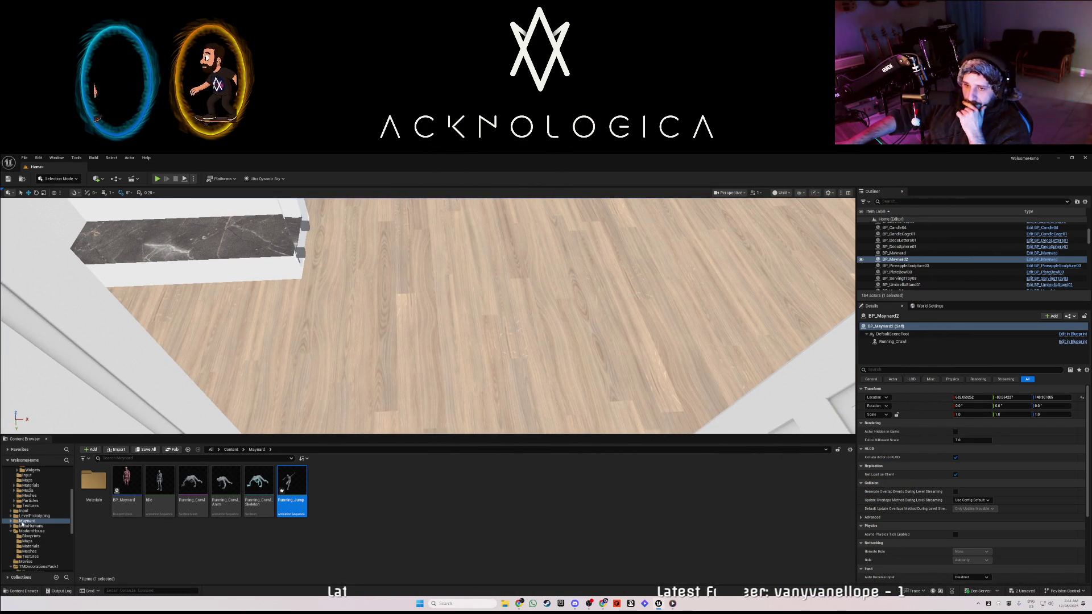
Drop a Trigger_Overlap from Triggers onto the stairs and enlarge it to about 1.25.
scroll(35, 531, "up", 5)
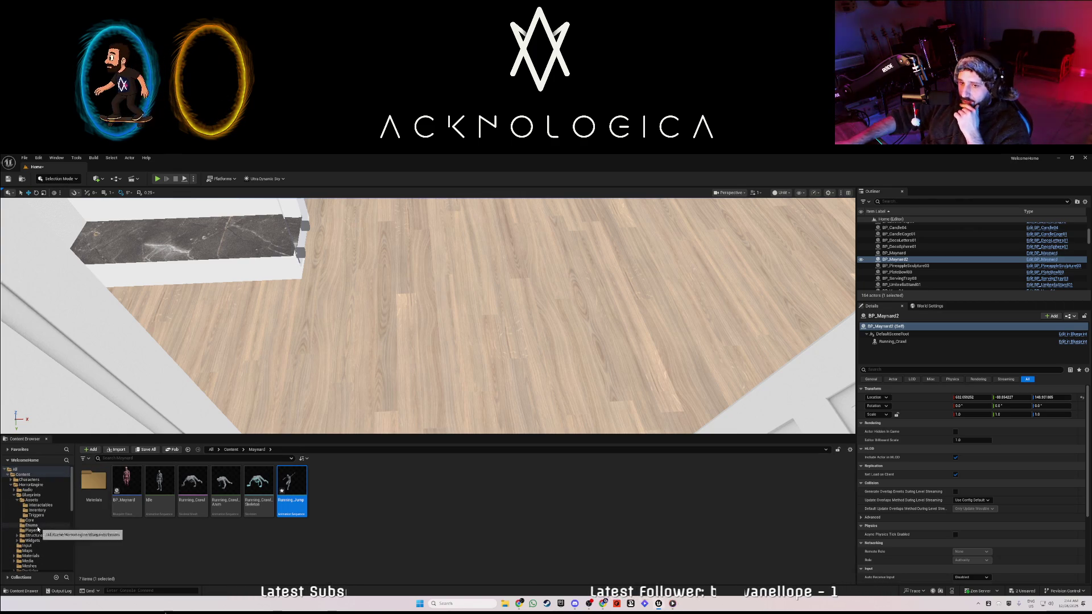
left_click(36, 515)
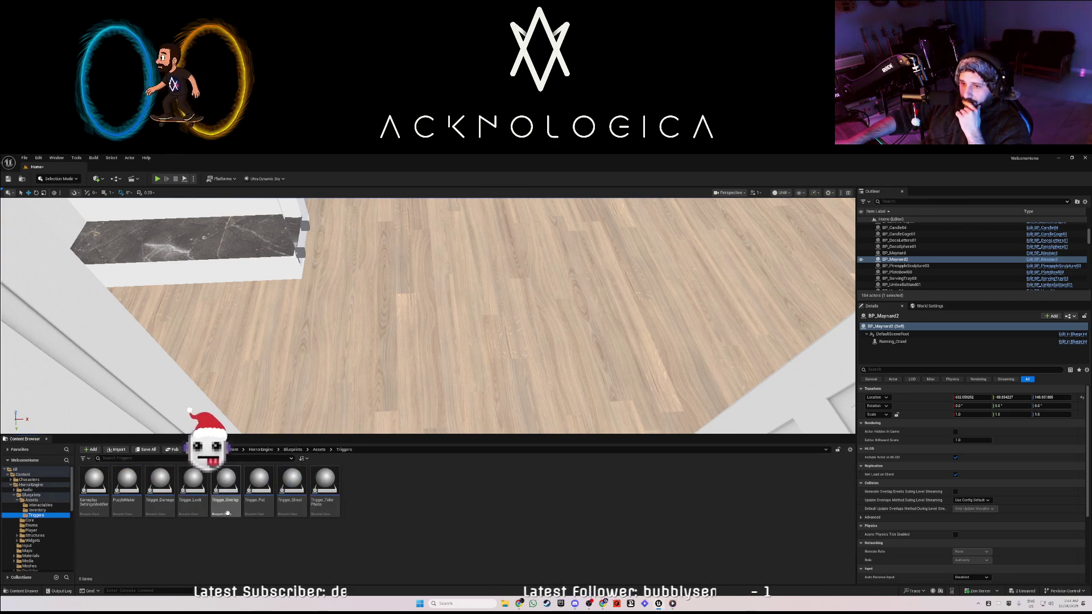
mouse_move(225, 483)
left_mouse_down()
mouse_move(393, 424)
mouse_move(214, 419)
mouse_move(220, 222)
mouse_move(227, 253)
left_mouse_up()
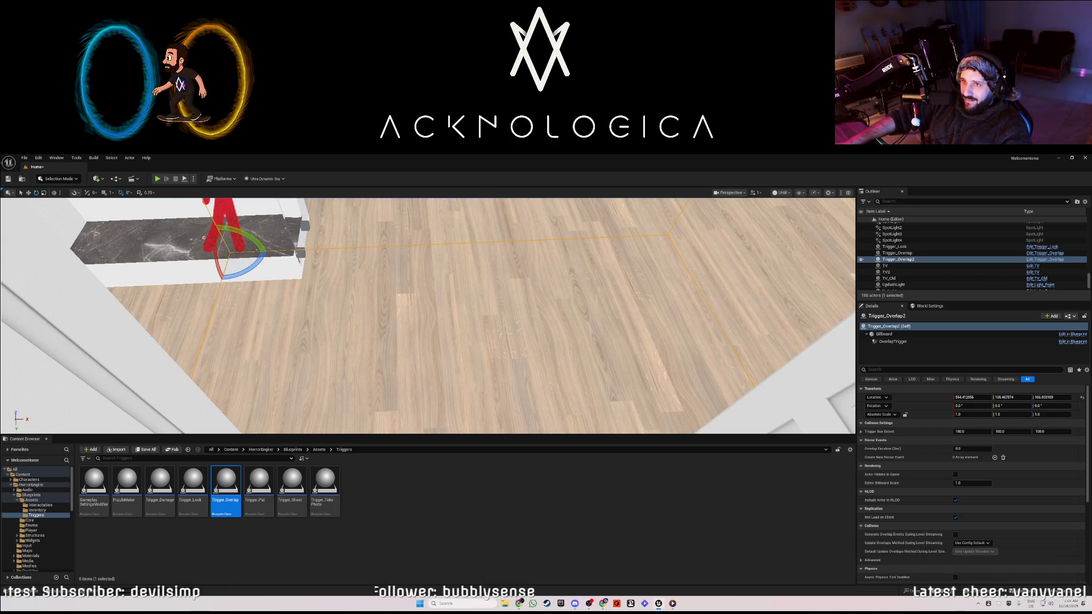
mouse_move(230, 252)
left_mouse_down()
mouse_move(244, 250)
mouse_move(228, 252)
mouse_move(225, 267)
left_mouse_up()
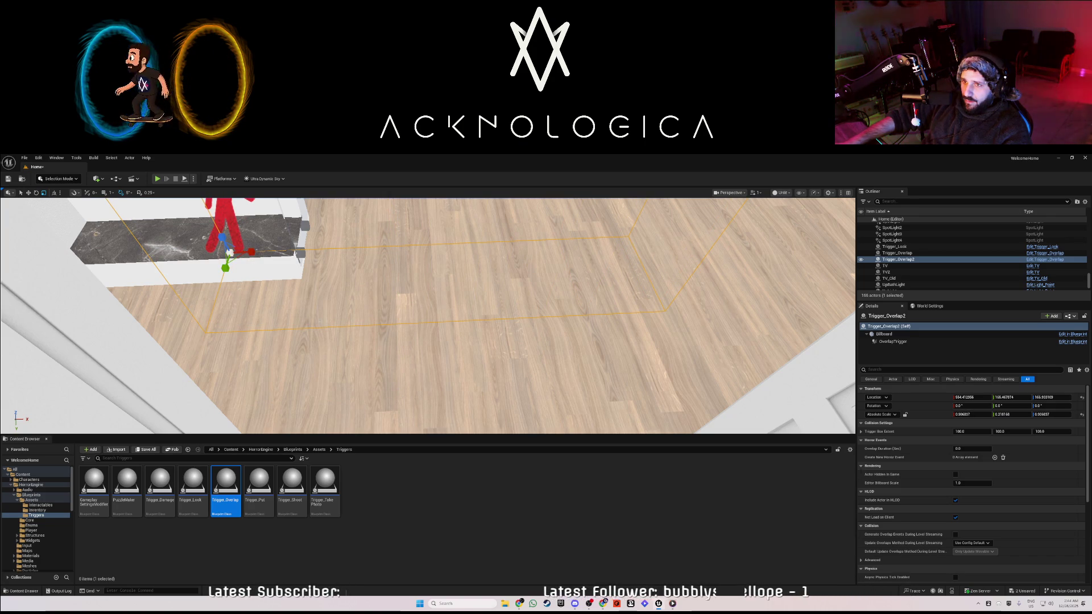
Return the view to the living room and frame the Maynard creature.
scroll(426, 315, "down", 3)
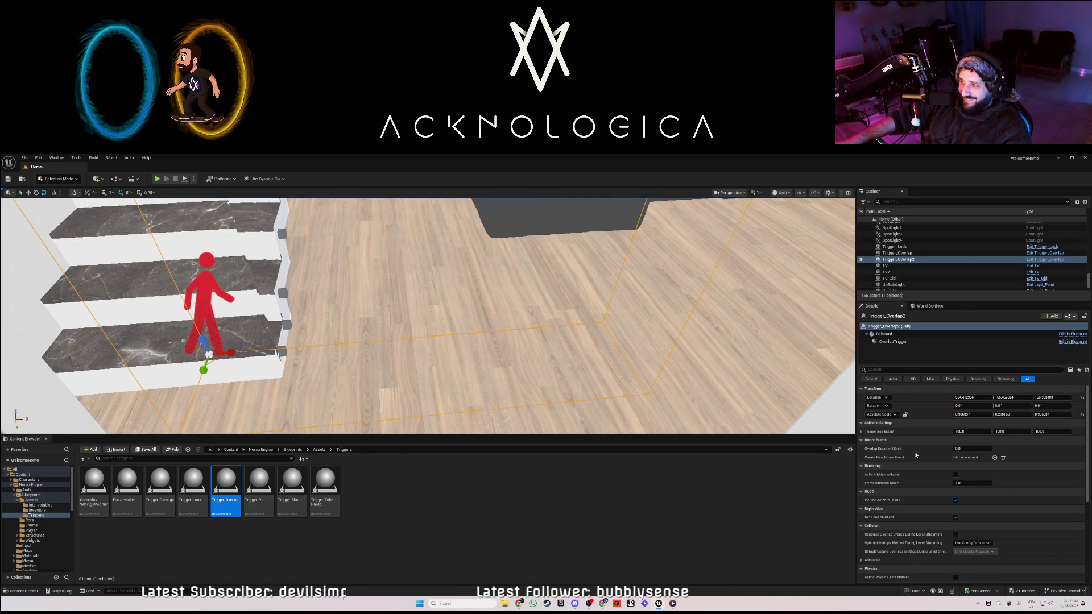
left_click_drag(402, 251, 402, 228)
left_click(402, 227)
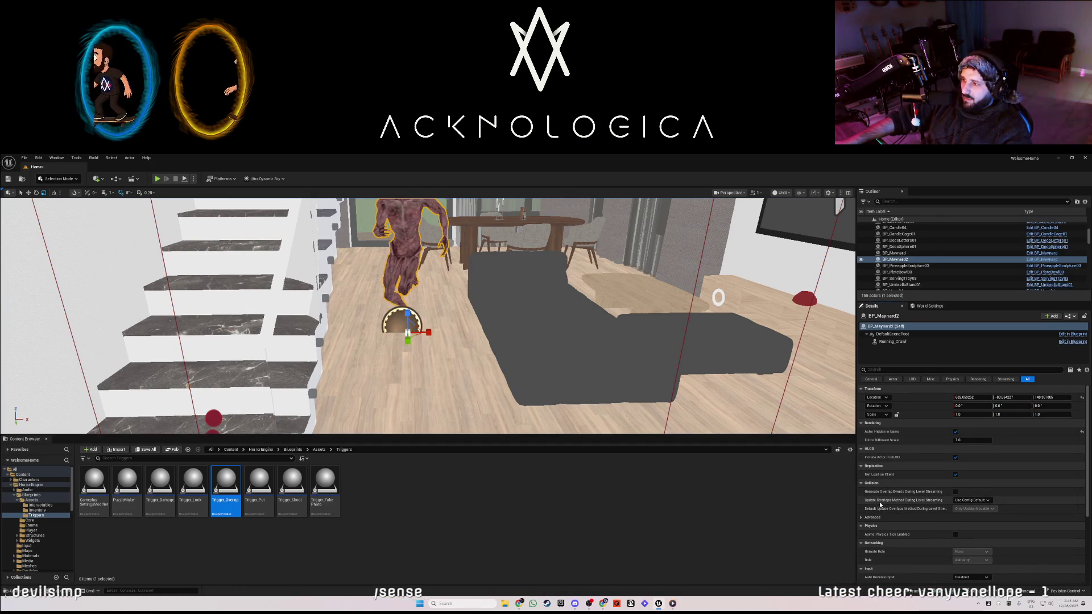
key("f")
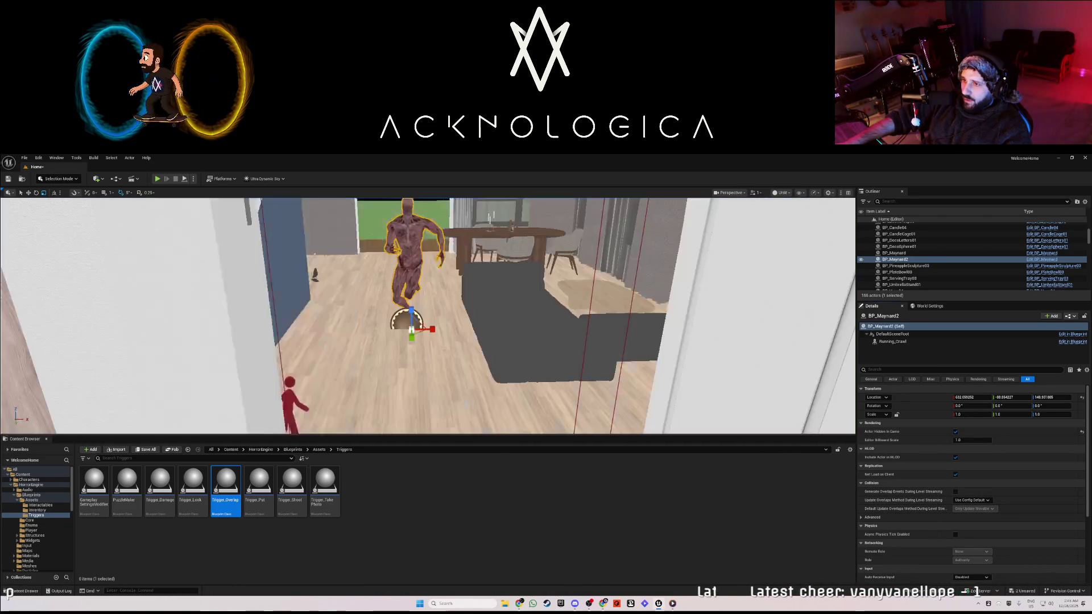
Select Trigger_Overlap2 and add a horror event that fires on overlap.
left_click(682, 344)
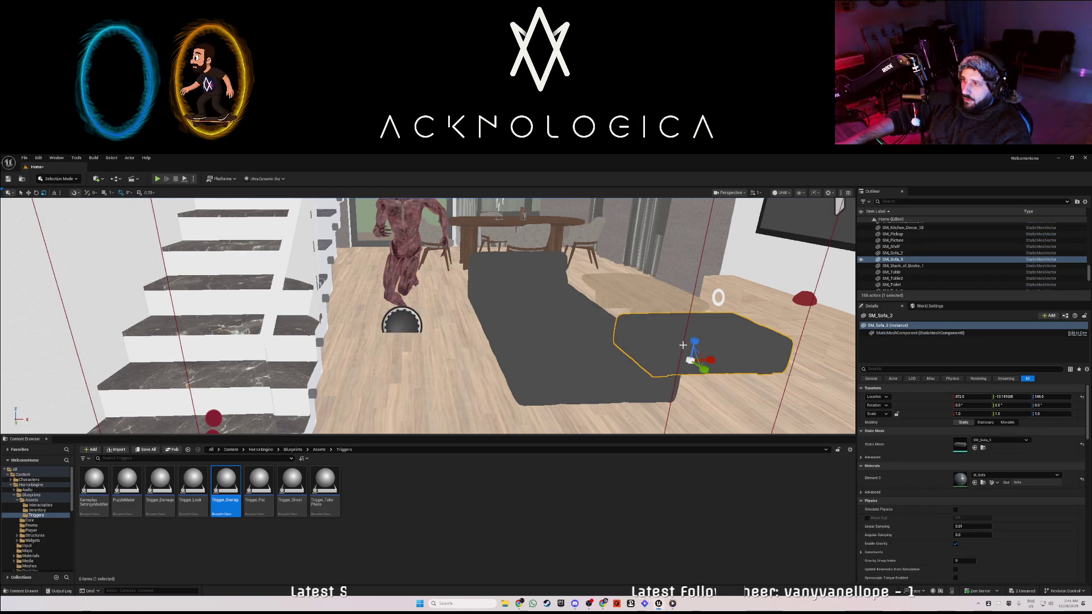
left_click(684, 345)
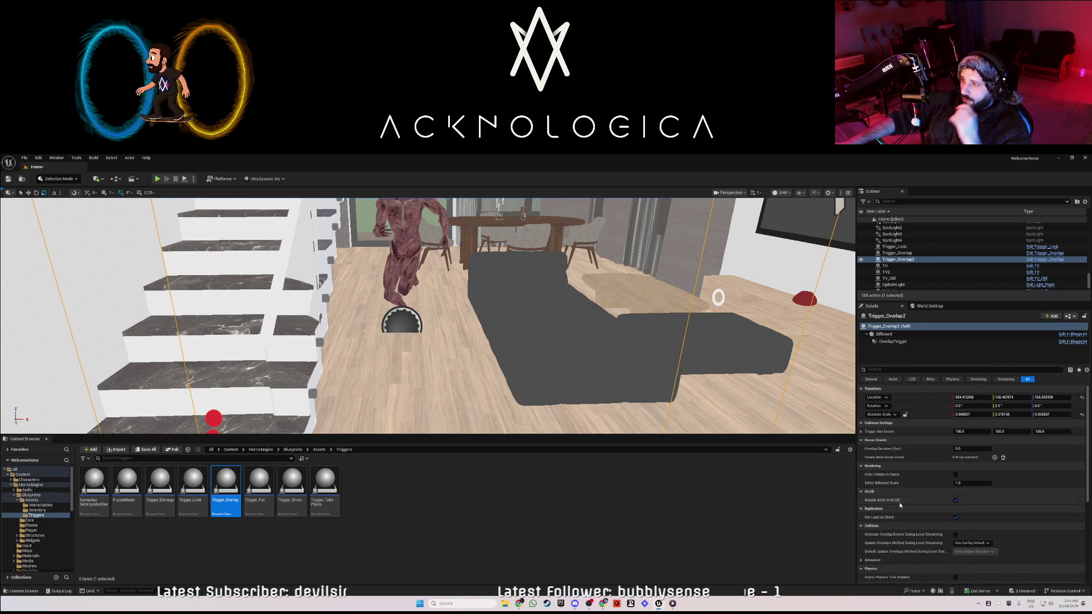
left_click(994, 458)
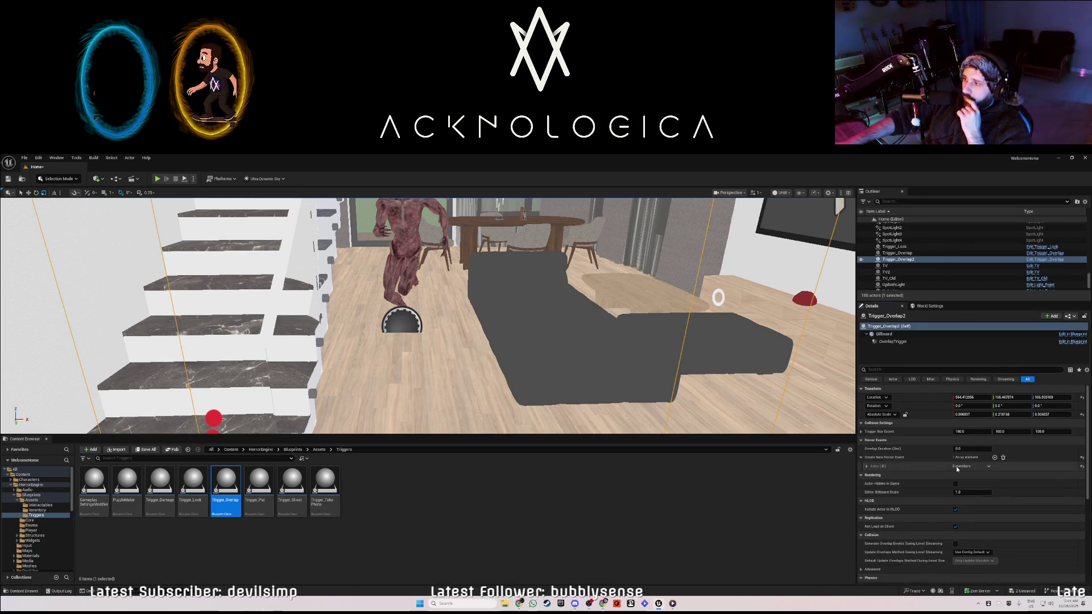
left_click(866, 466)
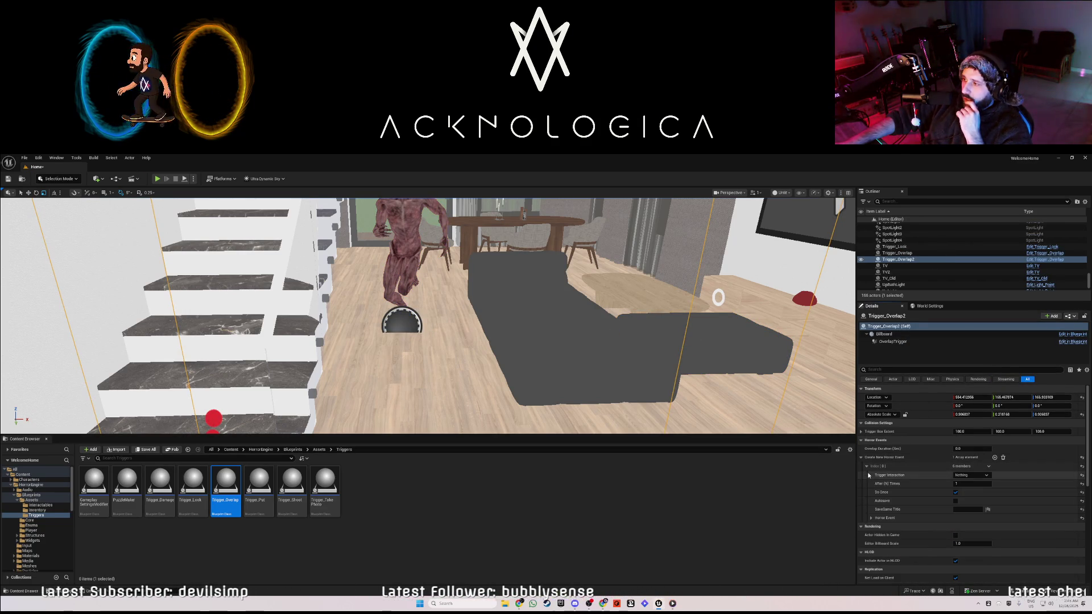
left_click(968, 476)
scroll(975, 455, "down", 6)
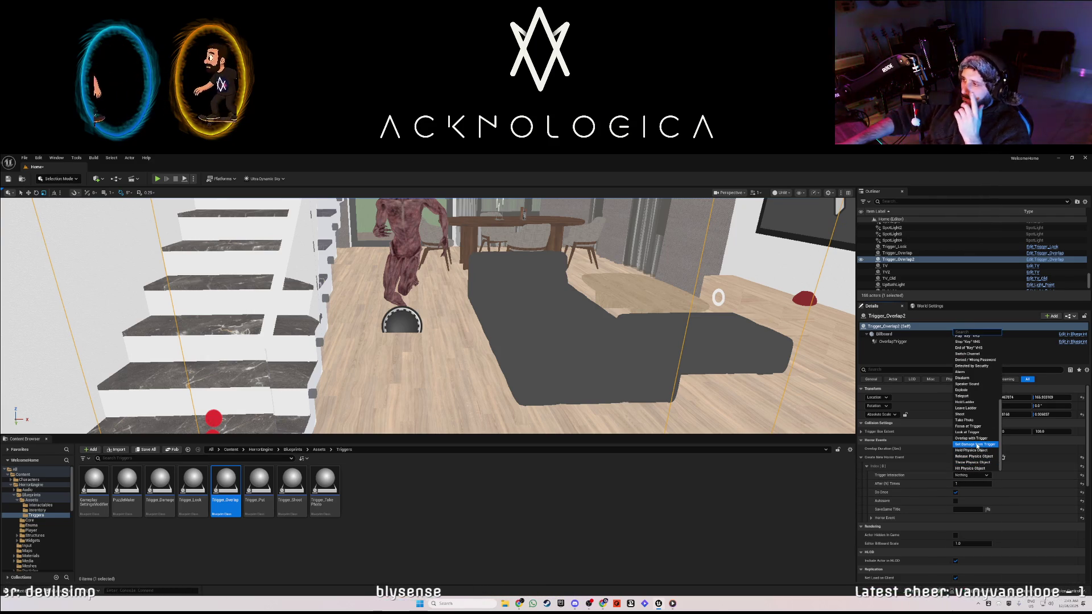
left_click(978, 440)
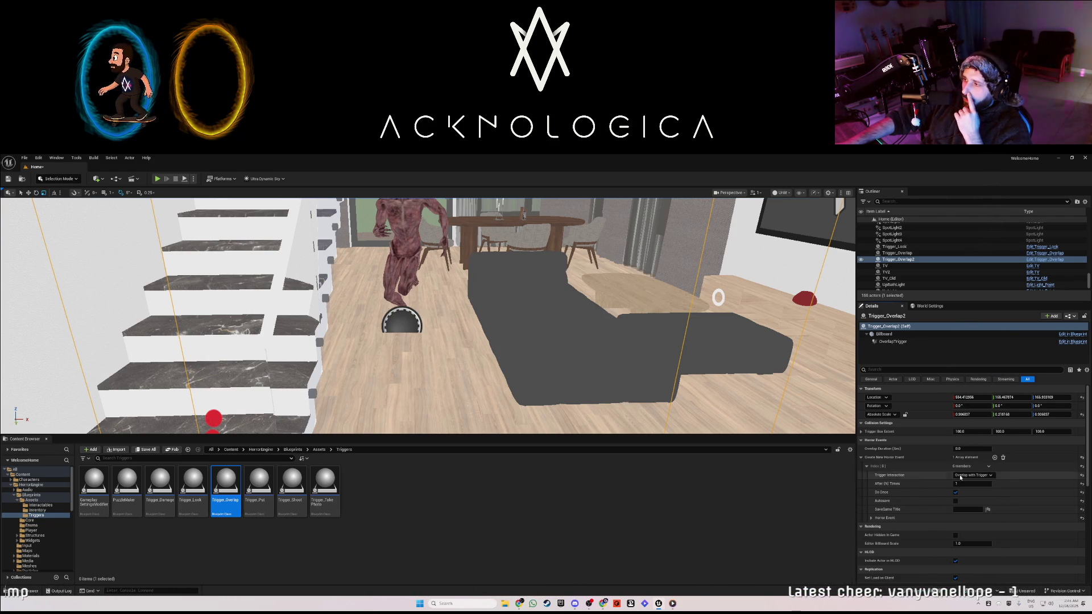
Add a Hide/Unhide/Destroy Actors entry with one actor slot under the environment events.
left_click(872, 518)
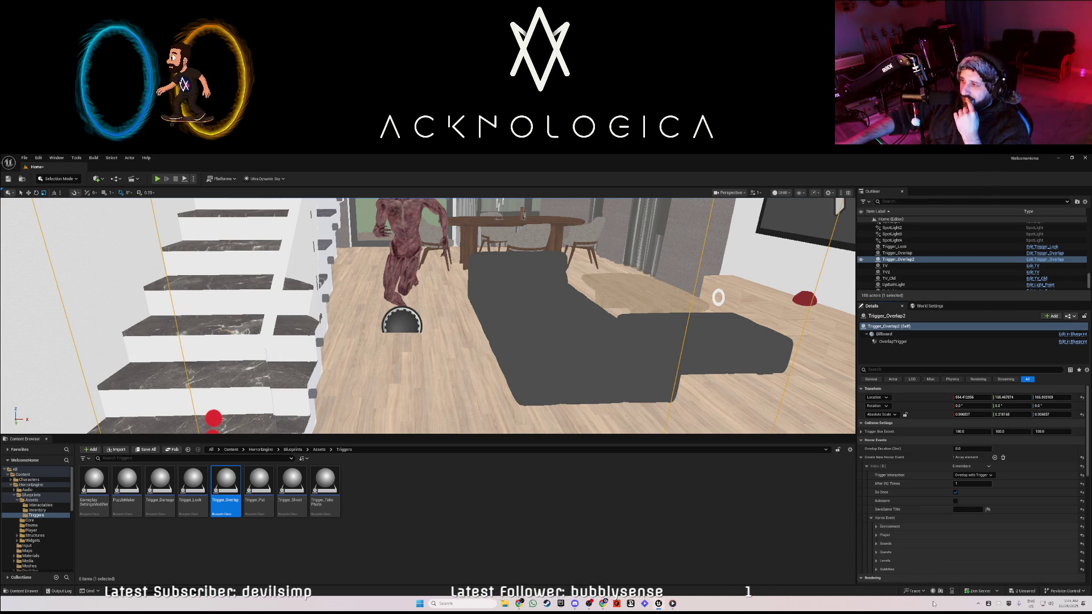
scroll(879, 520, "down", 1)
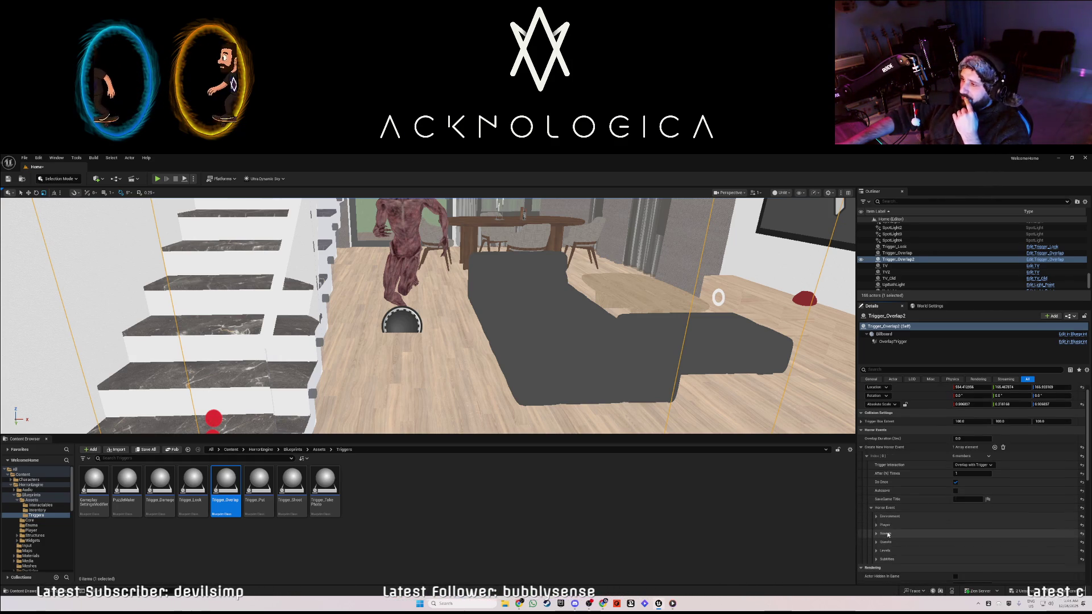
left_click(876, 517)
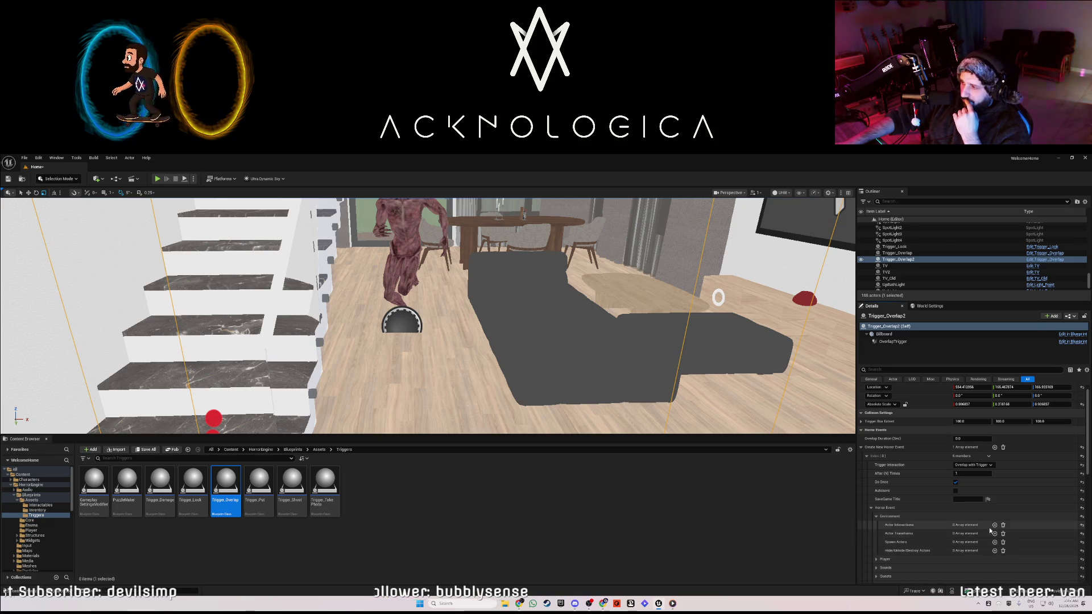
scroll(996, 529, "down", 3)
left_click(995, 510)
left_click(886, 520)
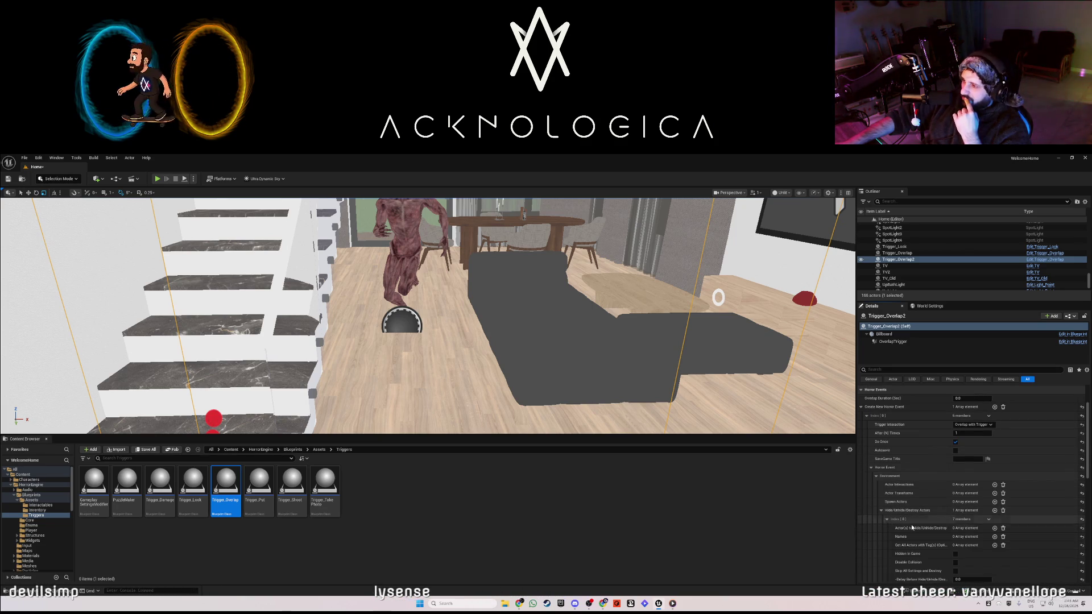
left_click(995, 528)
Pick BP_Maynard2 as Index [0] via the actor picker, then reselect Trigger_Overlap2.
left_click(974, 537)
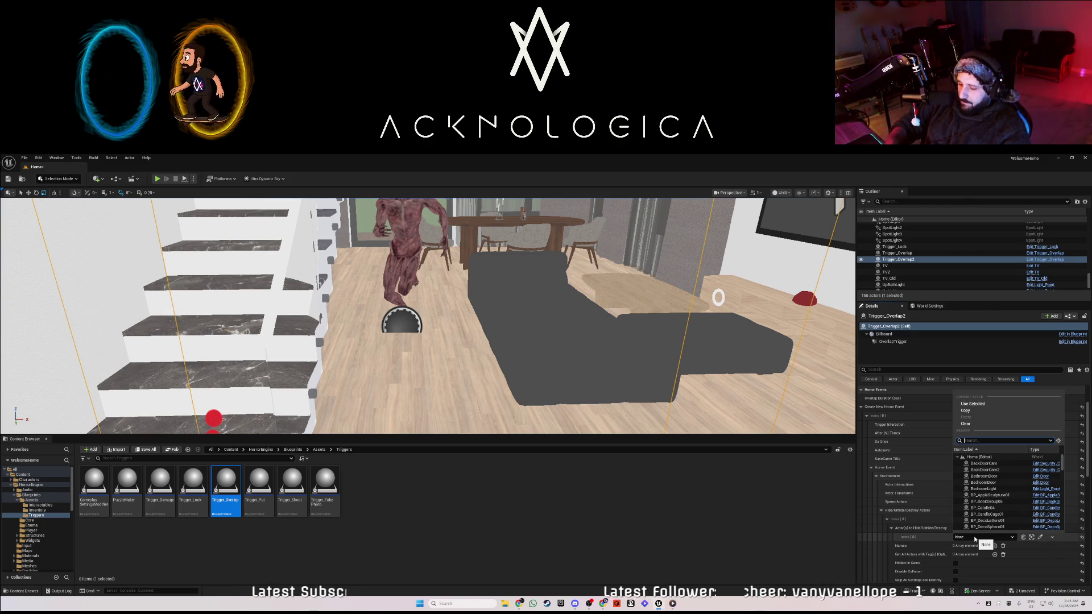
type("bp_")
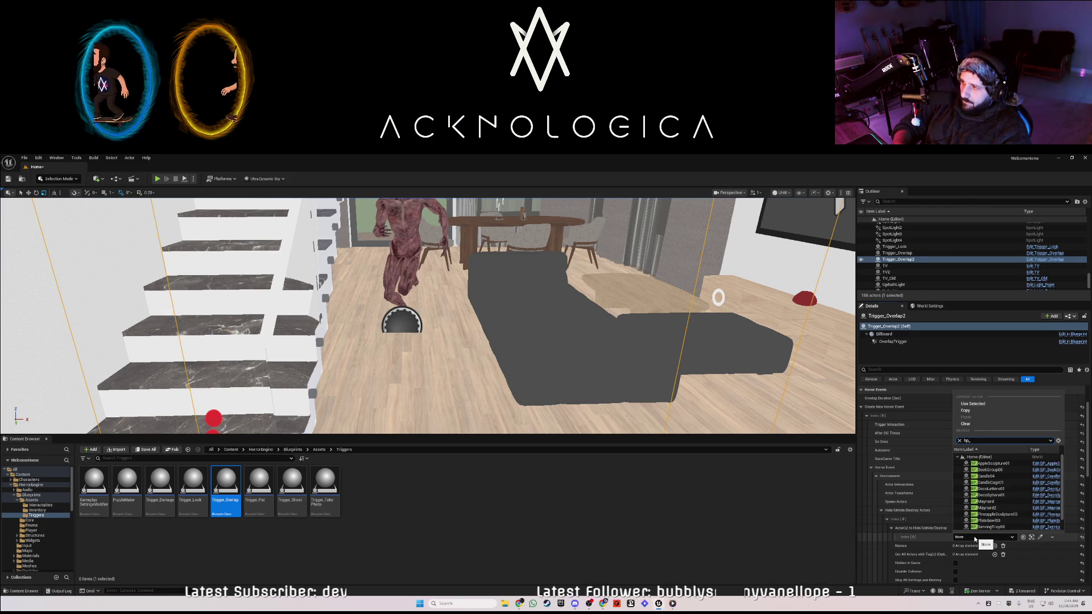
type("m")
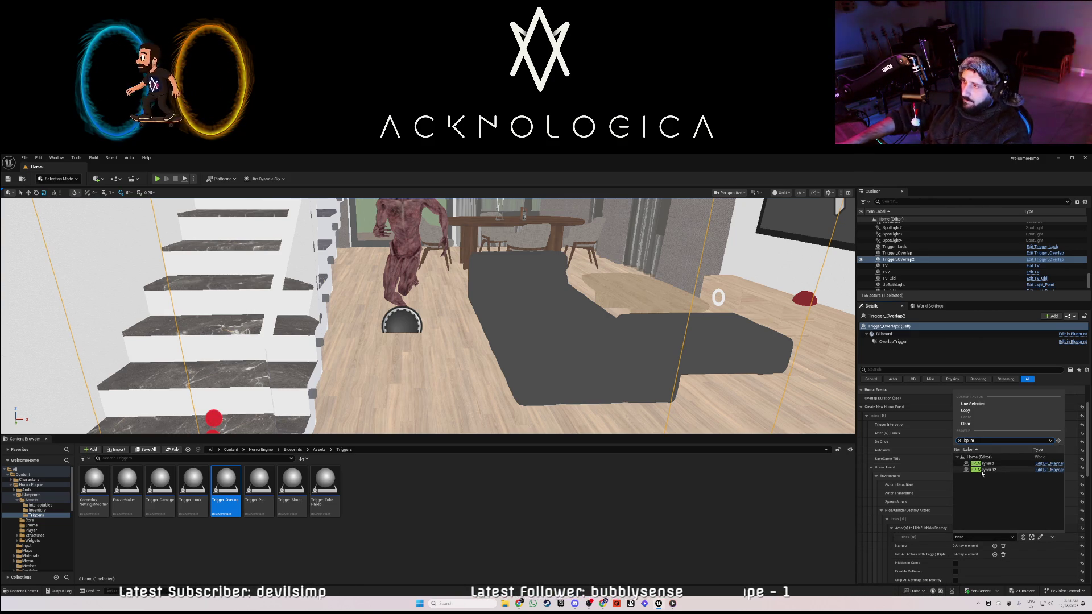
left_click(986, 471)
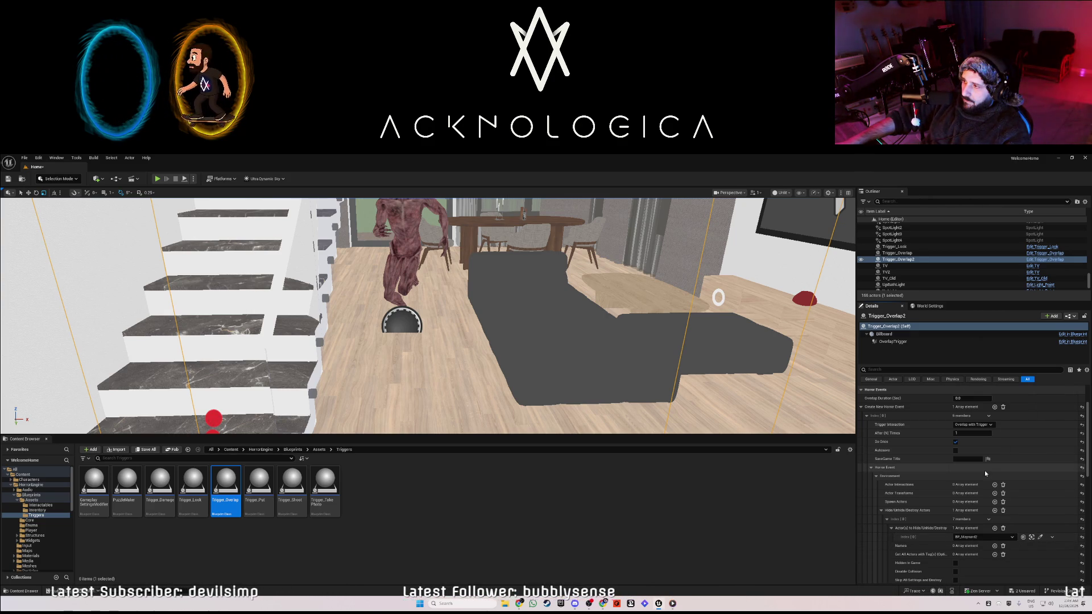
left_click(1031, 537)
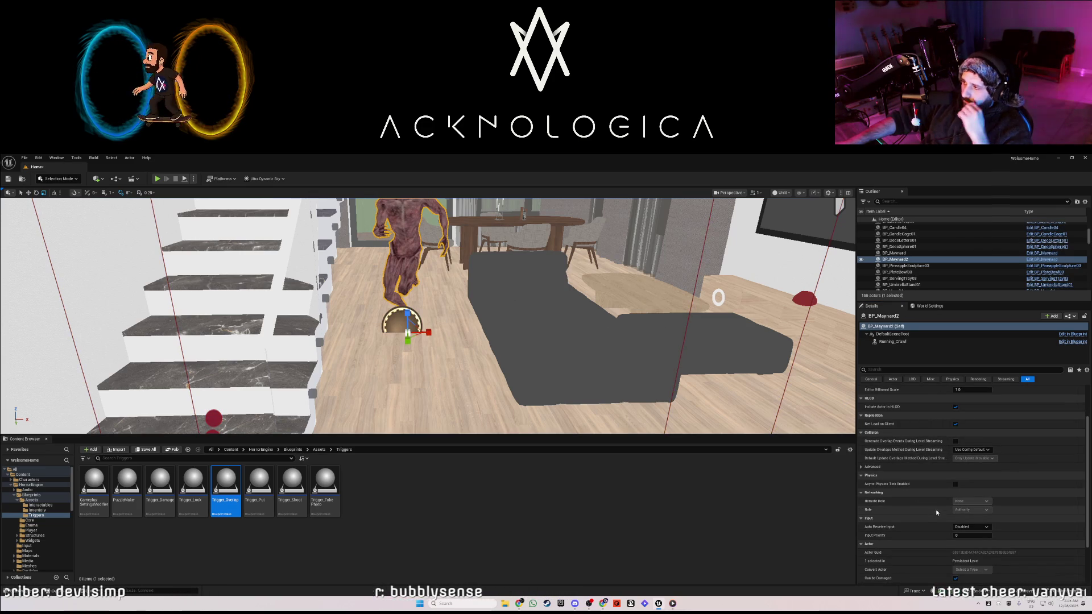
left_click(692, 304)
left_click(691, 323)
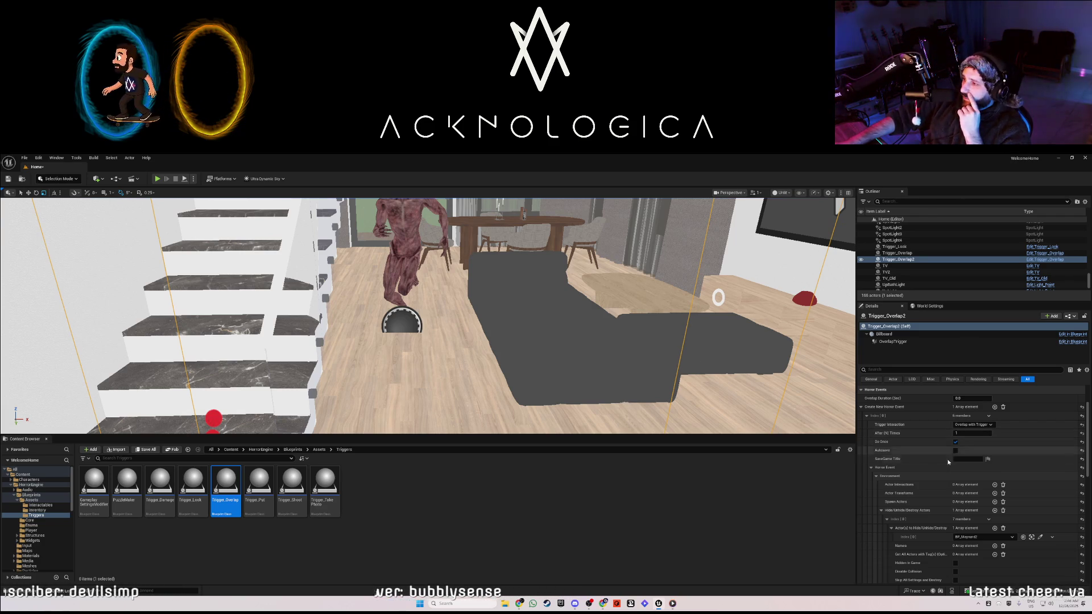
scroll(945, 511, "down", 3)
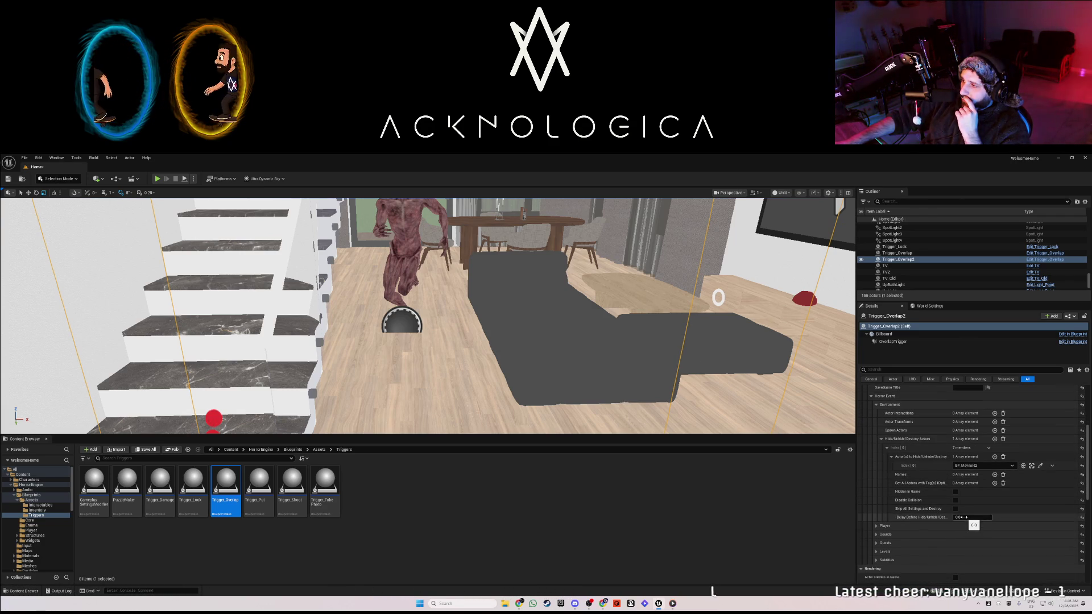
Add a Fear Effect entry under Player and adjust its glitch delay.
left_click(876, 526)
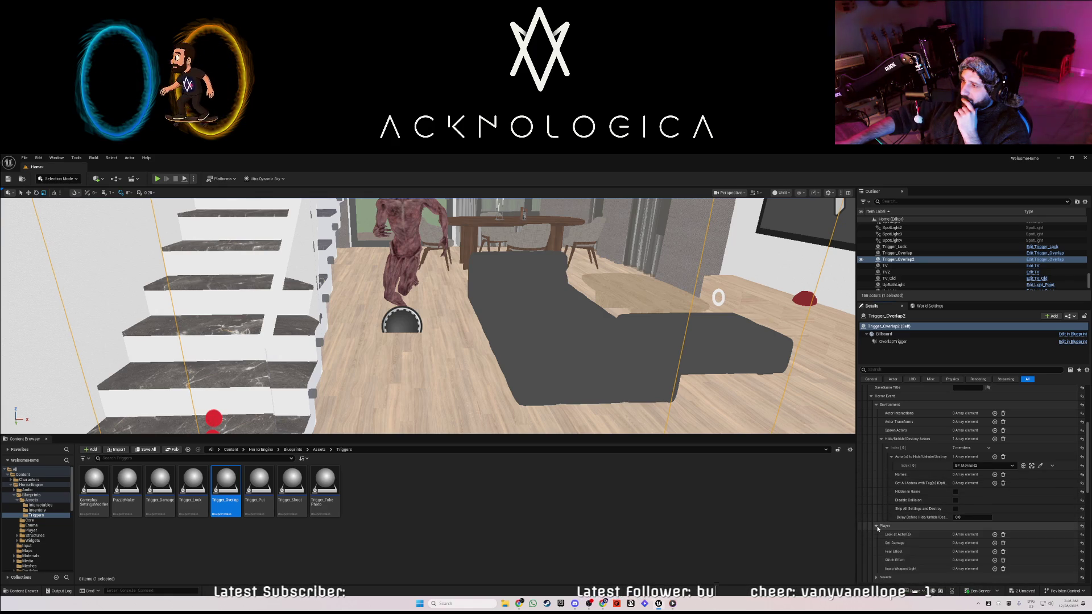
left_click(995, 552)
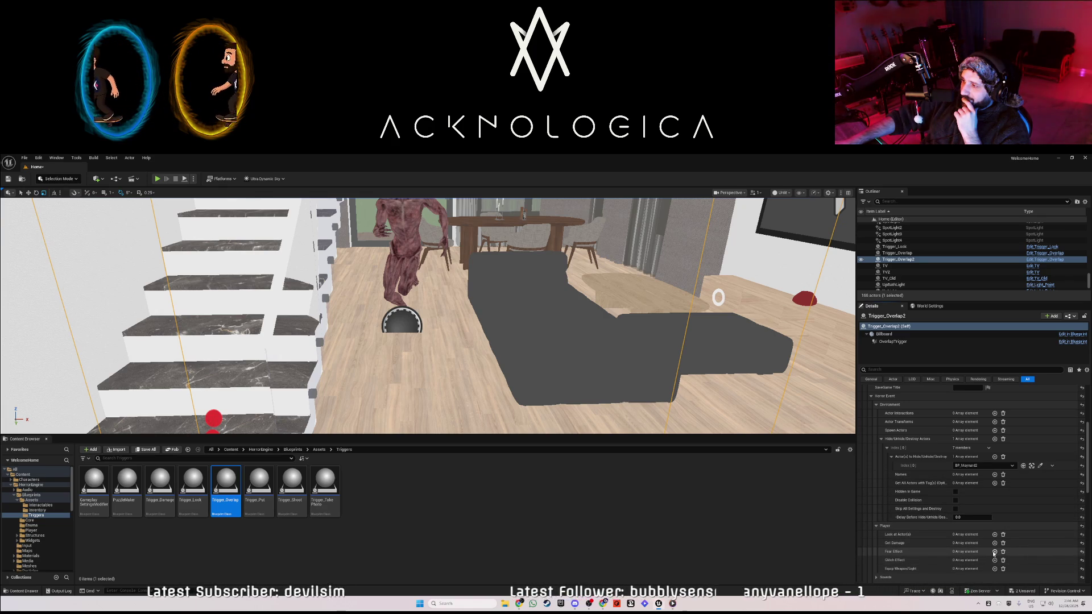
scroll(930, 564, "down", 2)
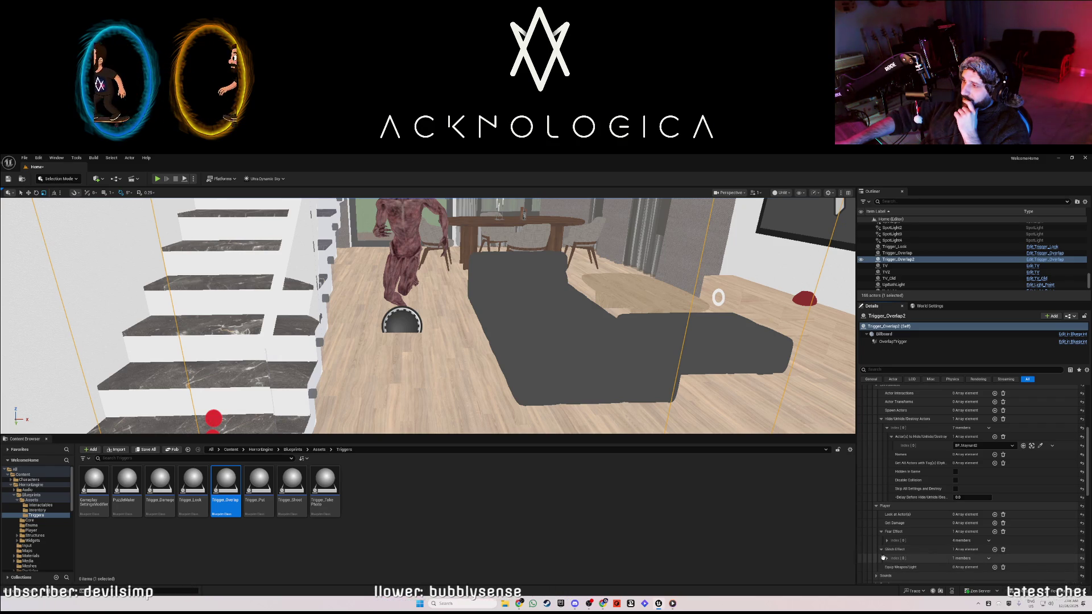
scroll(887, 561, "down", 1)
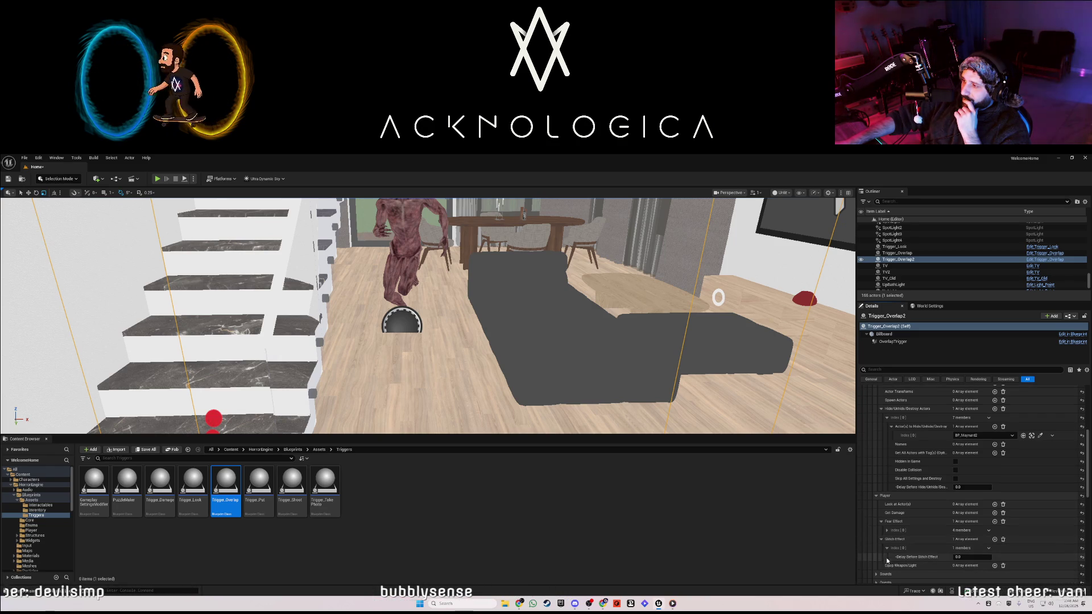
left_click(974, 557)
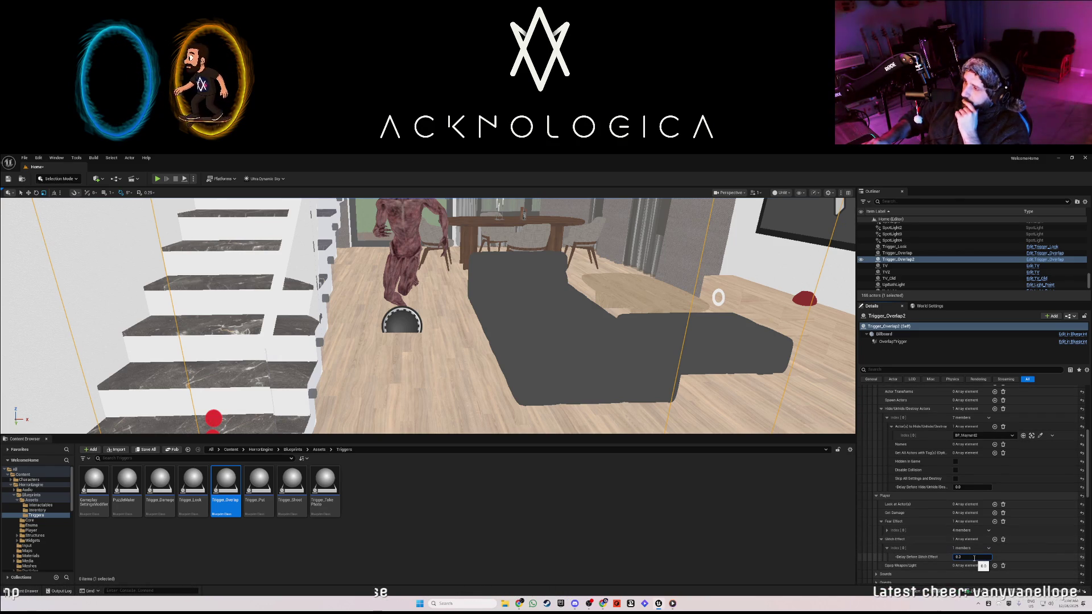
left_click(888, 530)
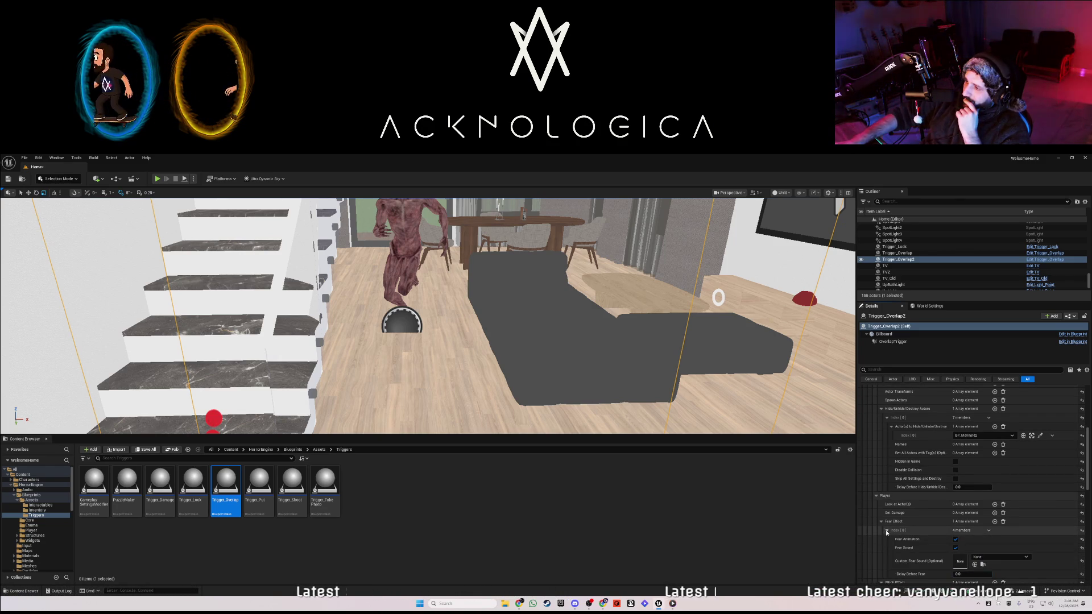
left_click(876, 495)
scroll(891, 484, "up", 1)
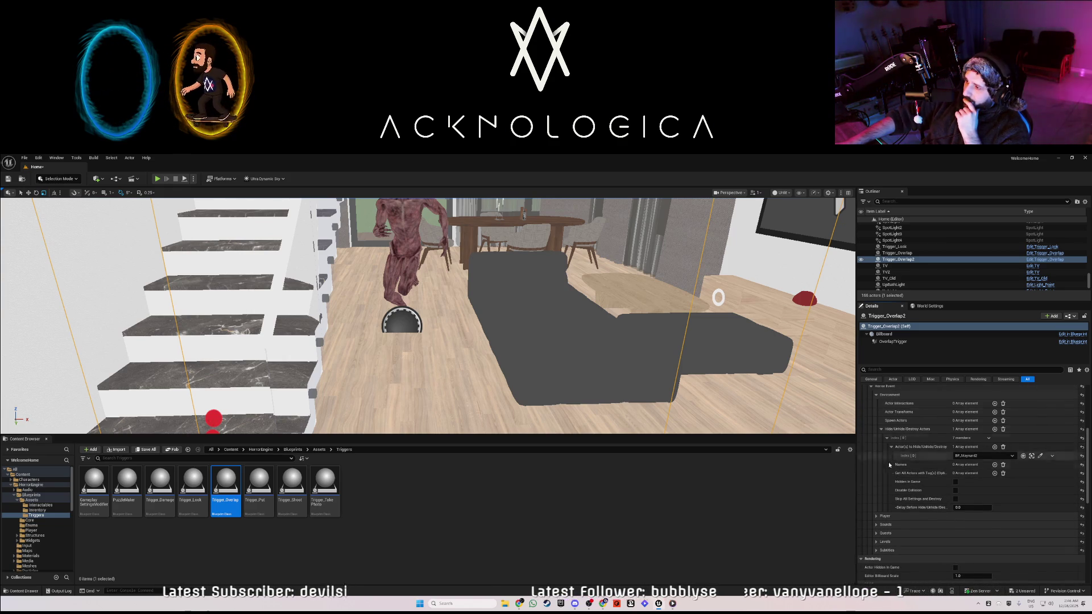
scroll(885, 454, "up", 2)
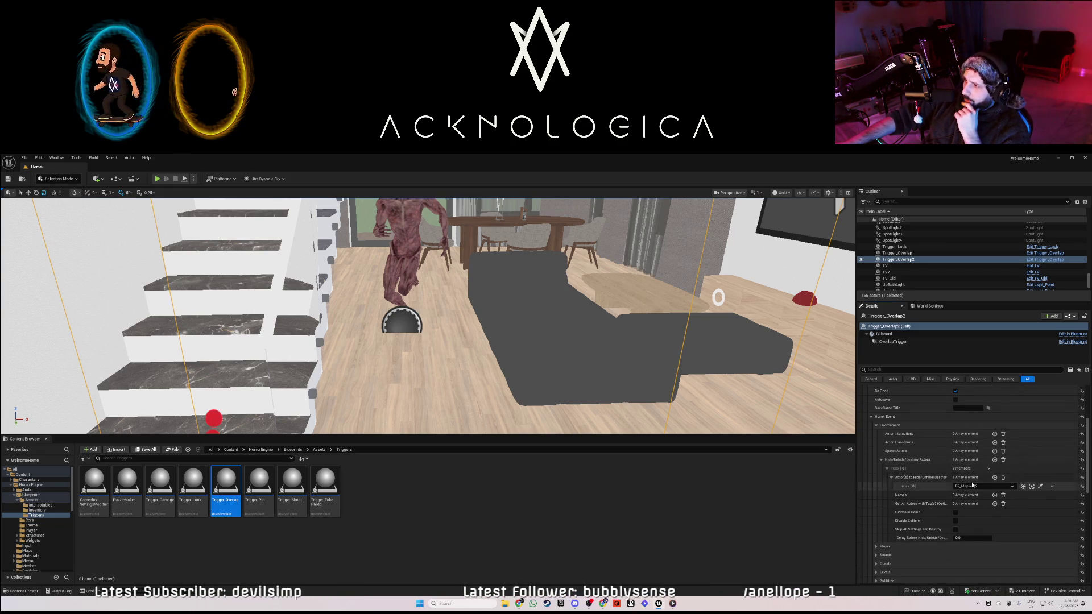
Add a second Hide/Unhide/Destroy Actors entry targeting BP_Maynard2 at Index [1].
left_click(995, 460)
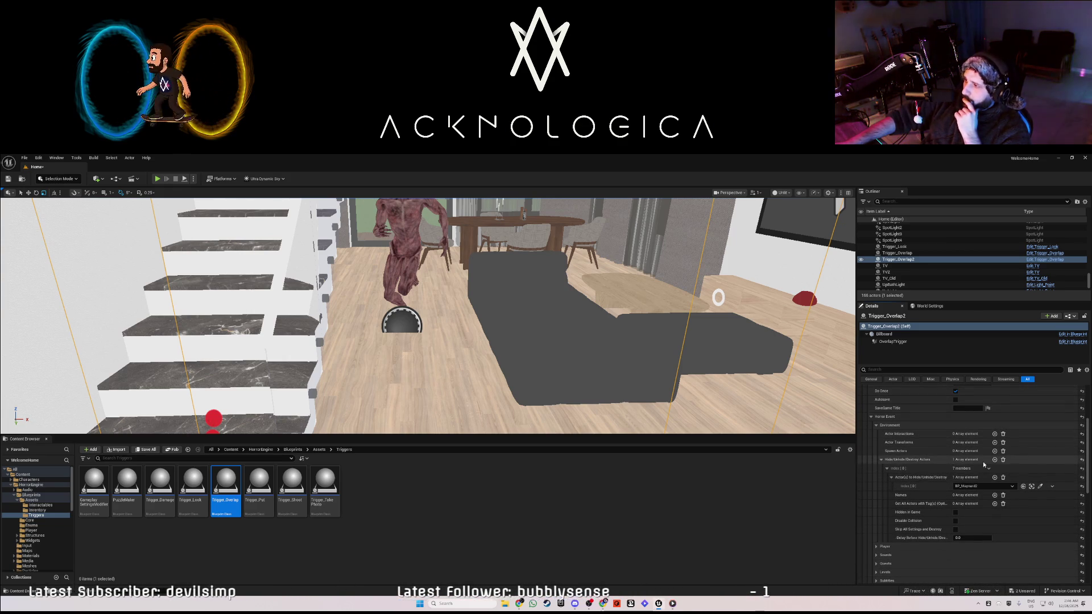
left_click(887, 547)
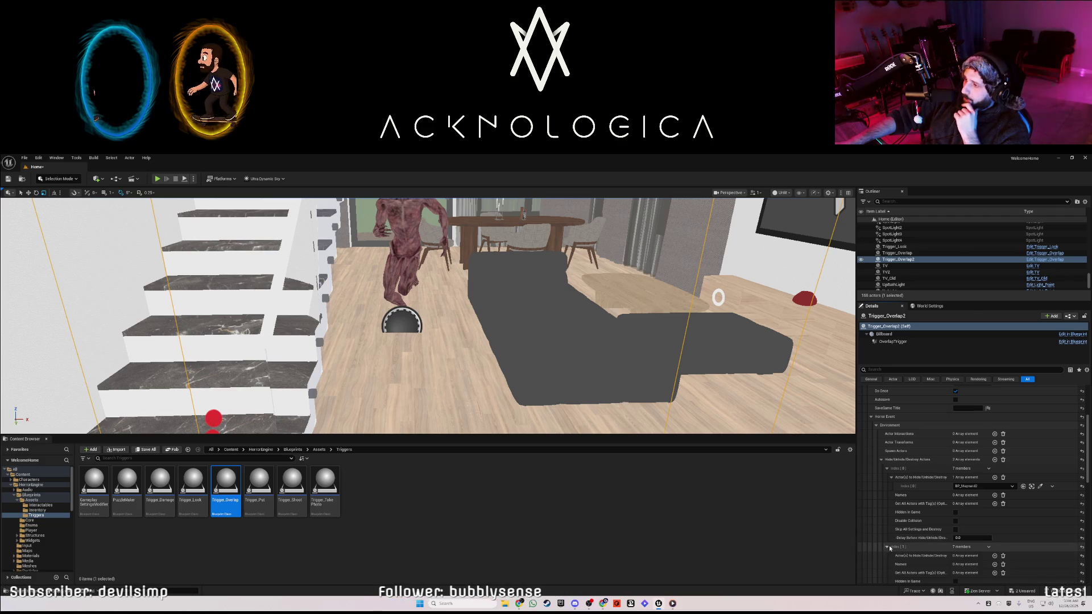
scroll(983, 527, "down", 2)
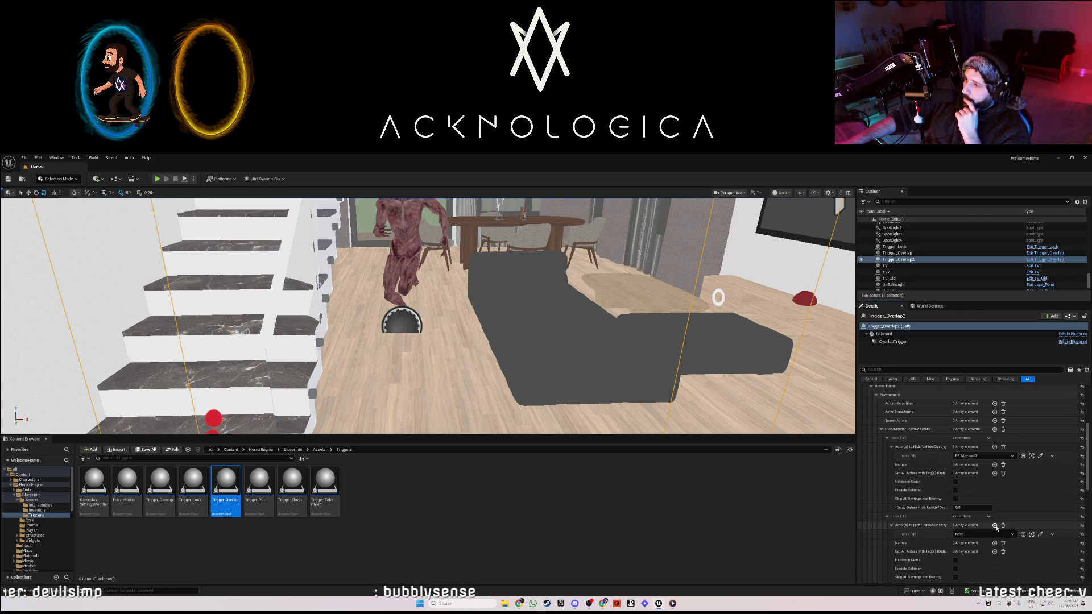
left_click(978, 457)
left_click(978, 456)
left_click(972, 535)
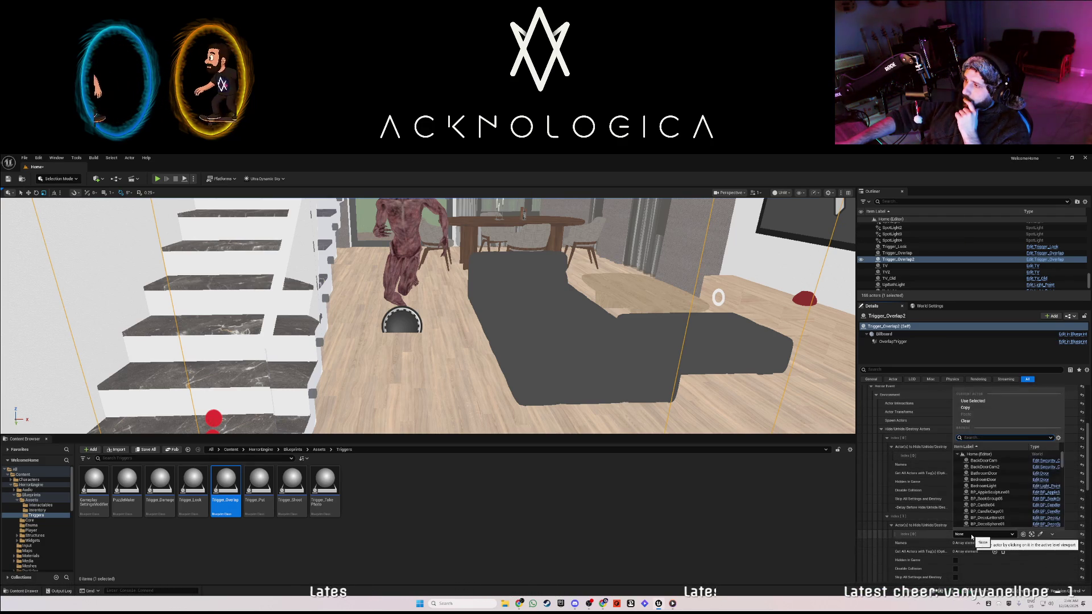
type("BP_ayn")
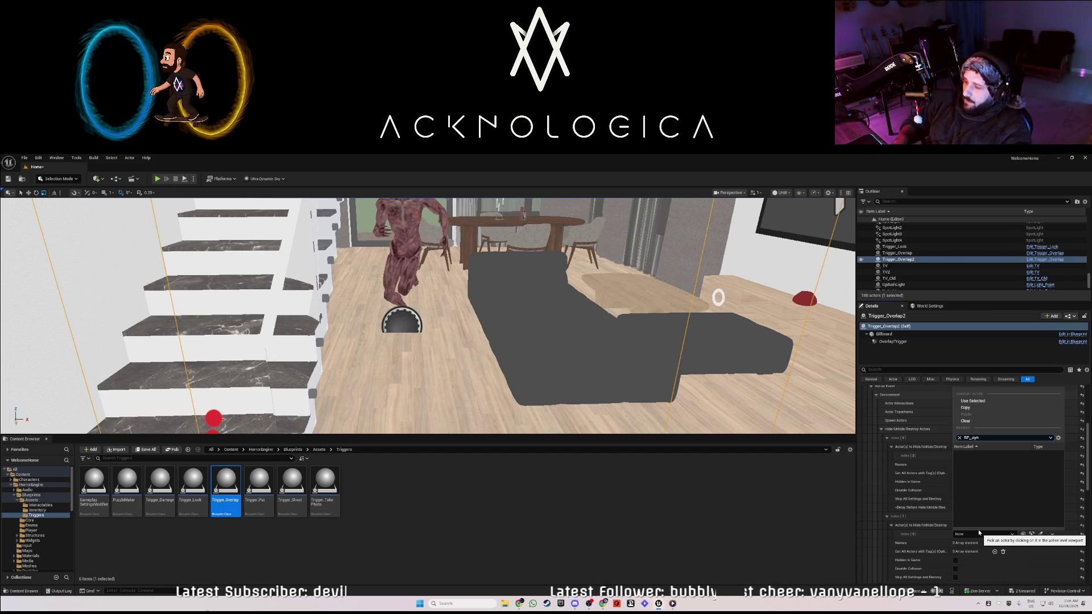
key("Left")
key("Left")
key("Left")
type("m")
key("BackSpace")
type("M")
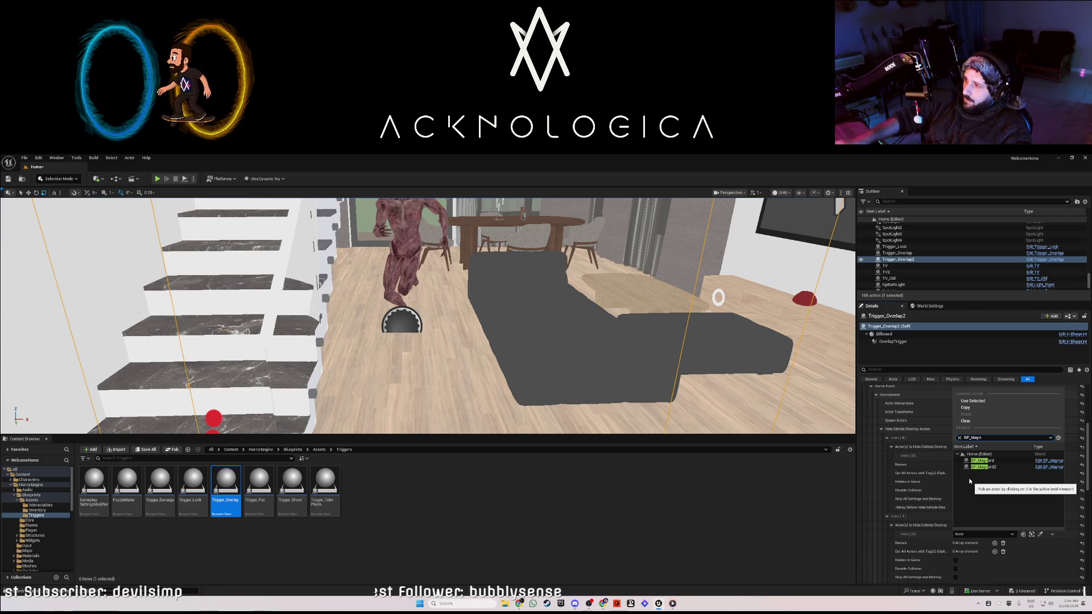
left_click(982, 467)
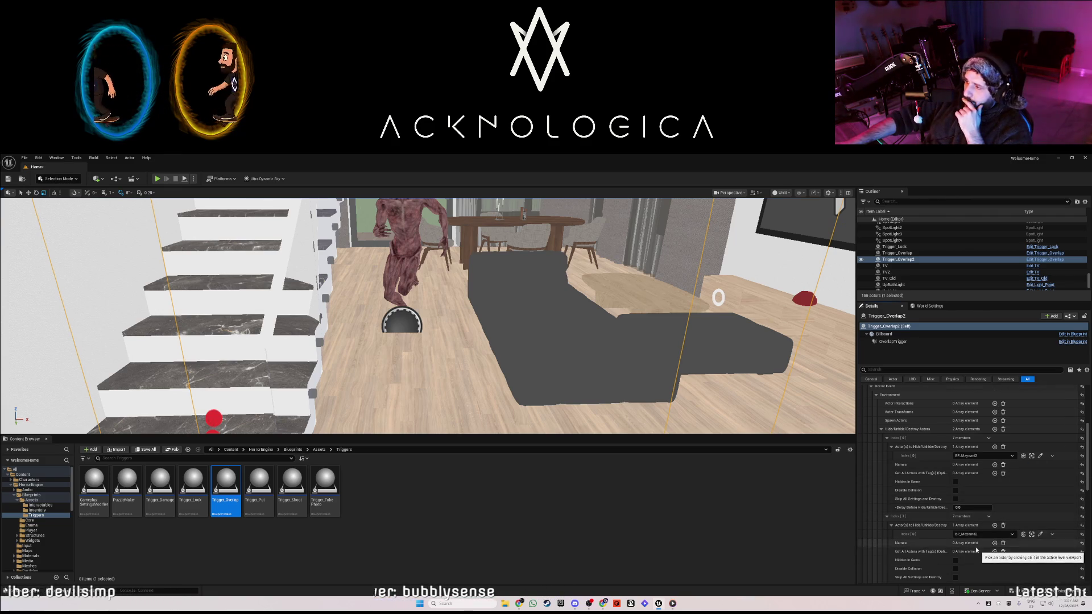
Edit the second entry's hide delay and start a play test.
scroll(955, 543, "down", 1)
left_click(962, 565)
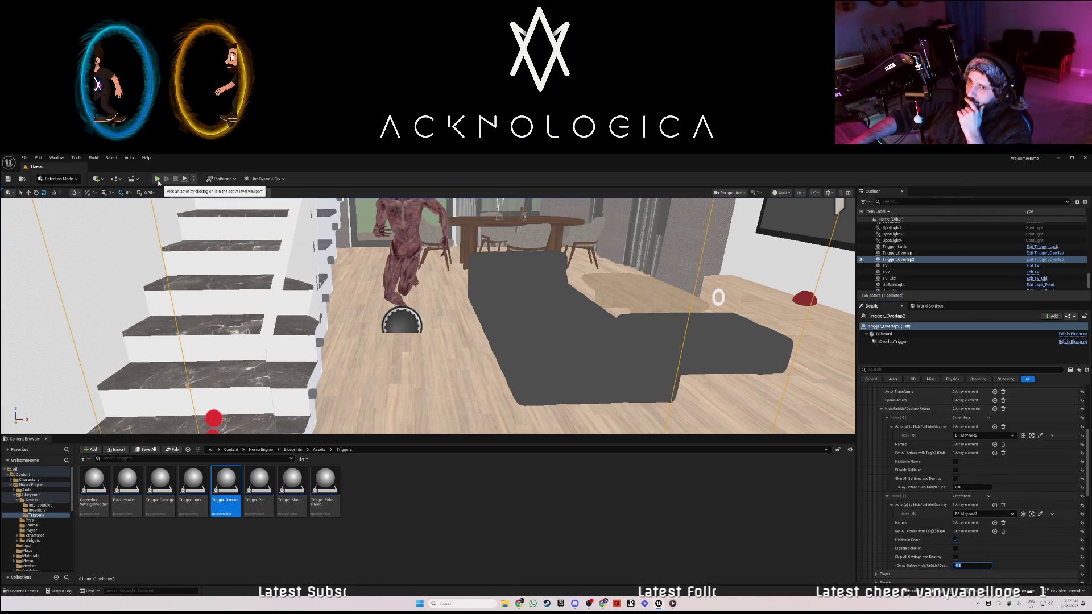
left_click(158, 178)
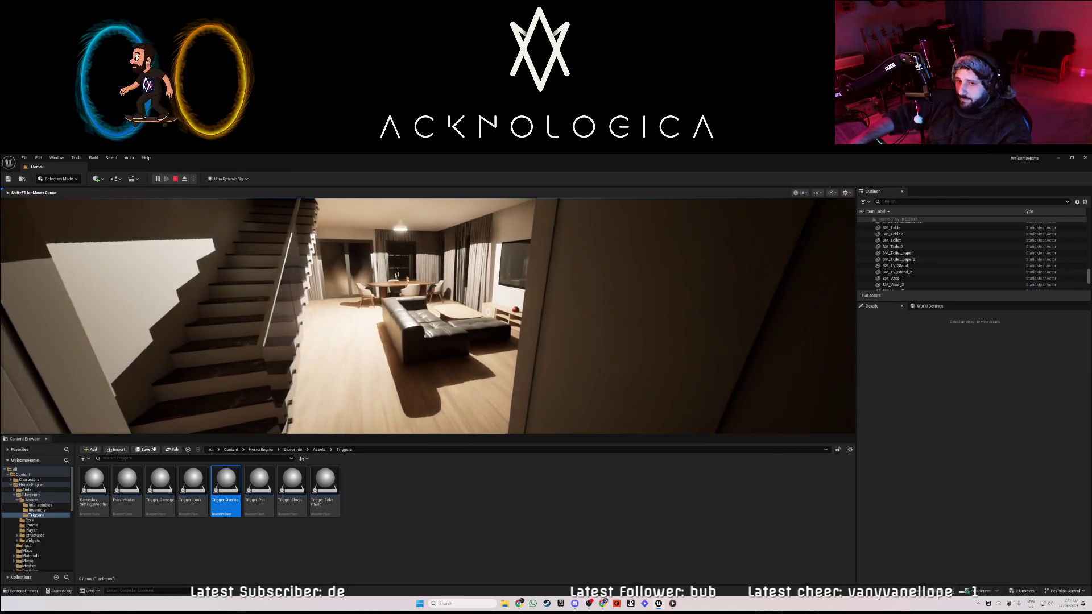
Walk toward the stairs and sofa in the play test, then stop it.
key("w")
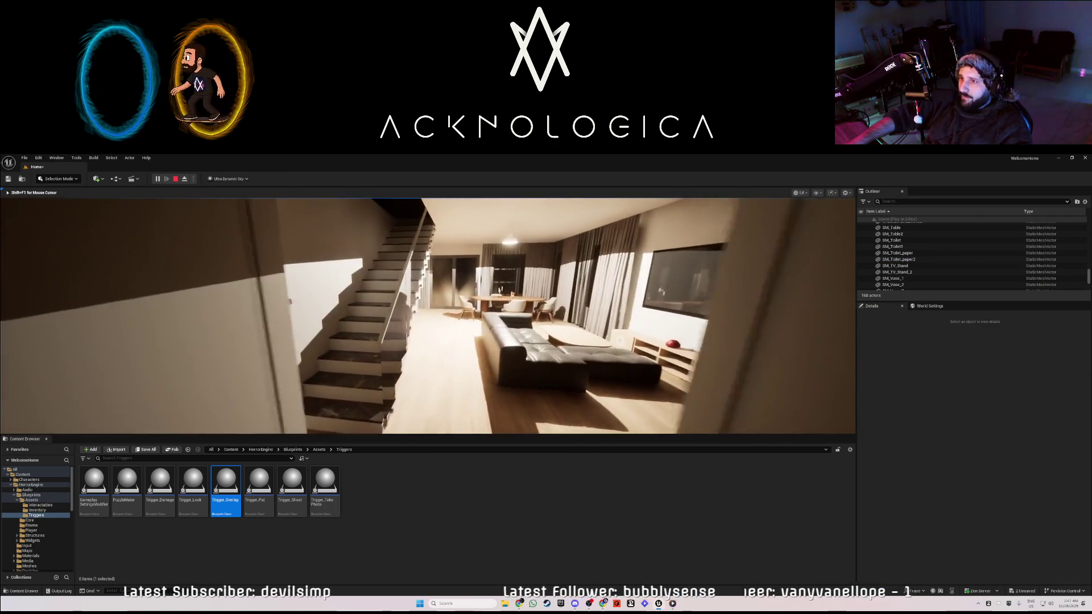
key("w")
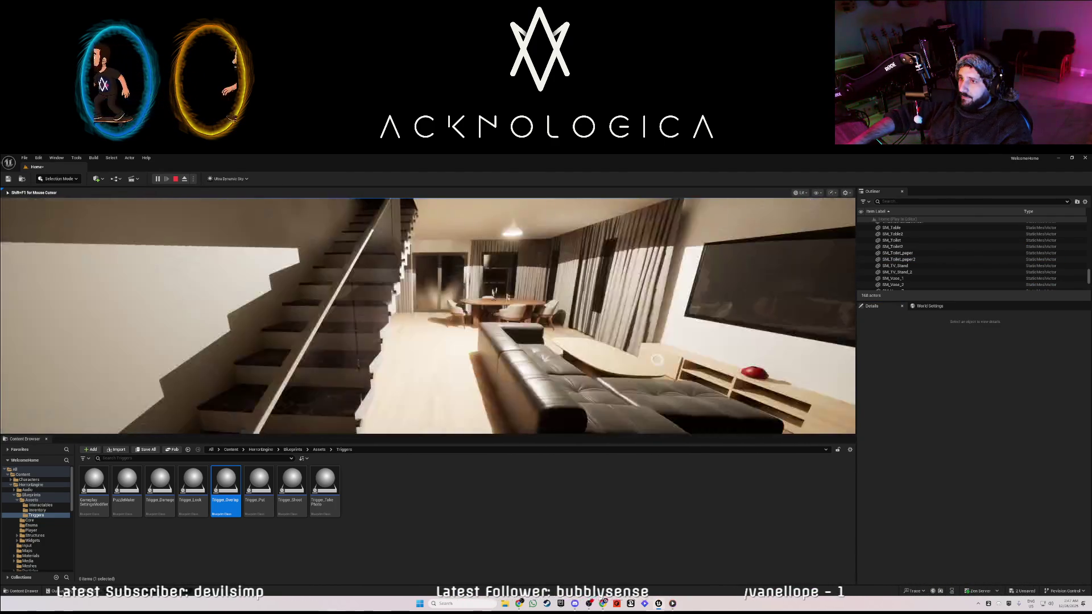
key("s")
key("Escape")
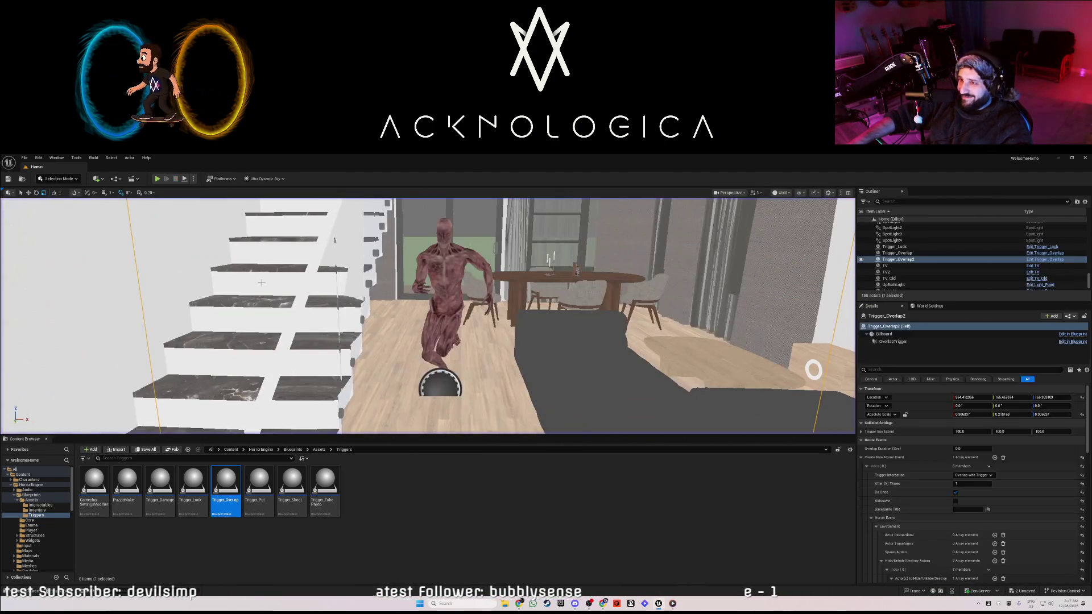
Set Trigger_Overlap2's first hide/unhide delay to -1 and start a play test with Alt+P.
left_click(442, 273)
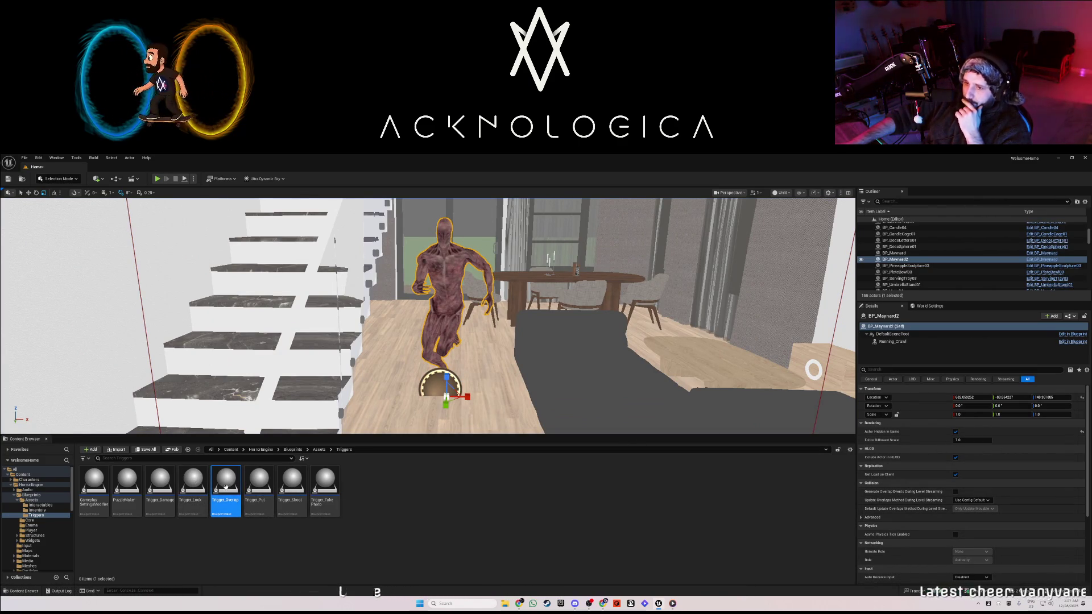
left_click_drag(433, 312, 512, 370)
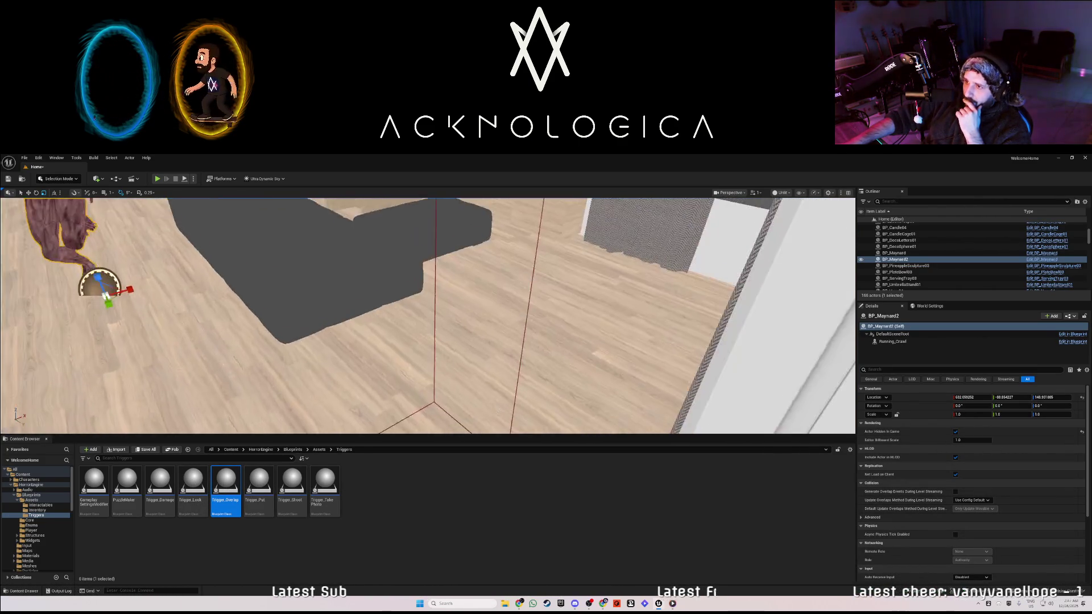
left_click(437, 296)
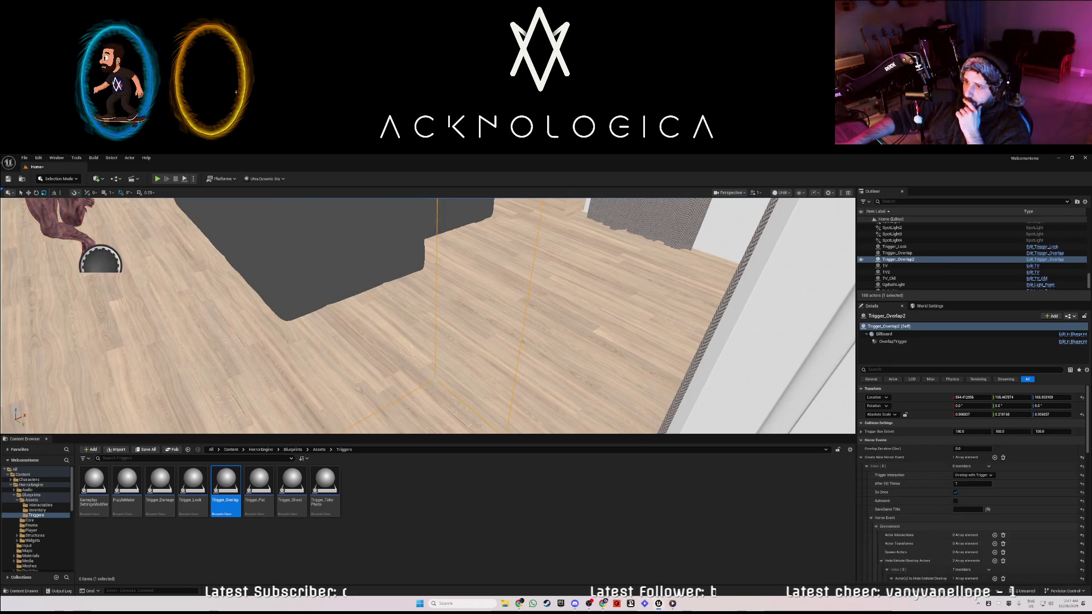
scroll(941, 529, "down", 3)
scroll(940, 529, "down", 3)
left_click(974, 527)
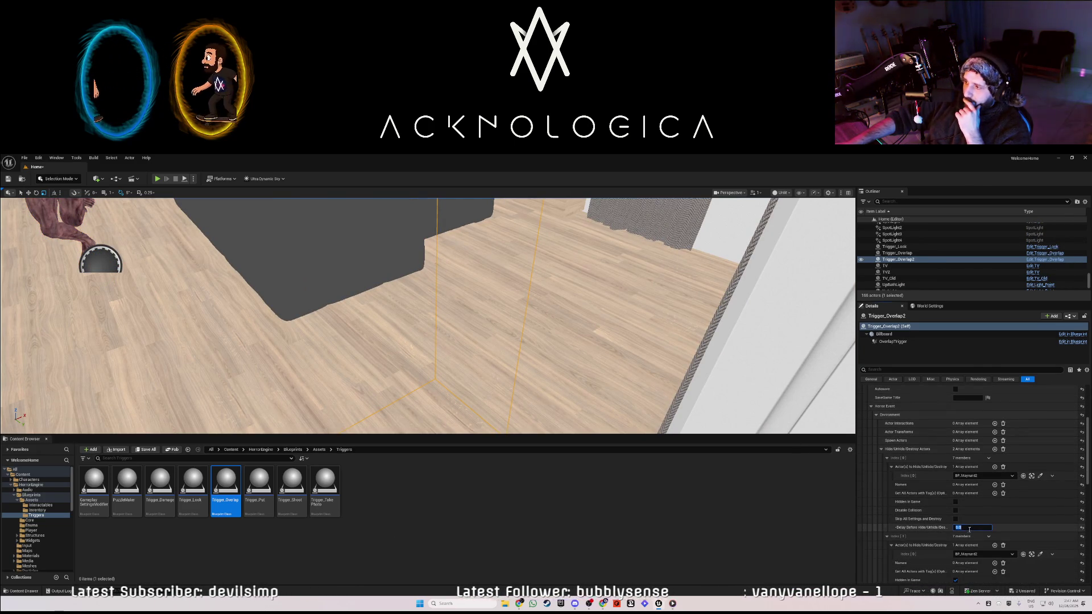
type("0")
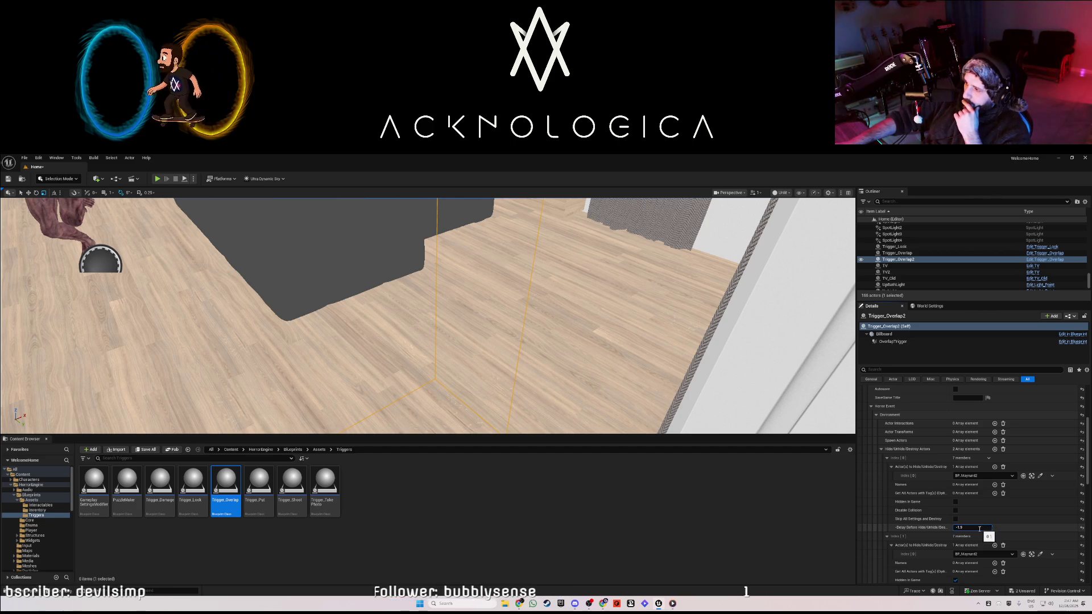
scroll(964, 544, "down", 1)
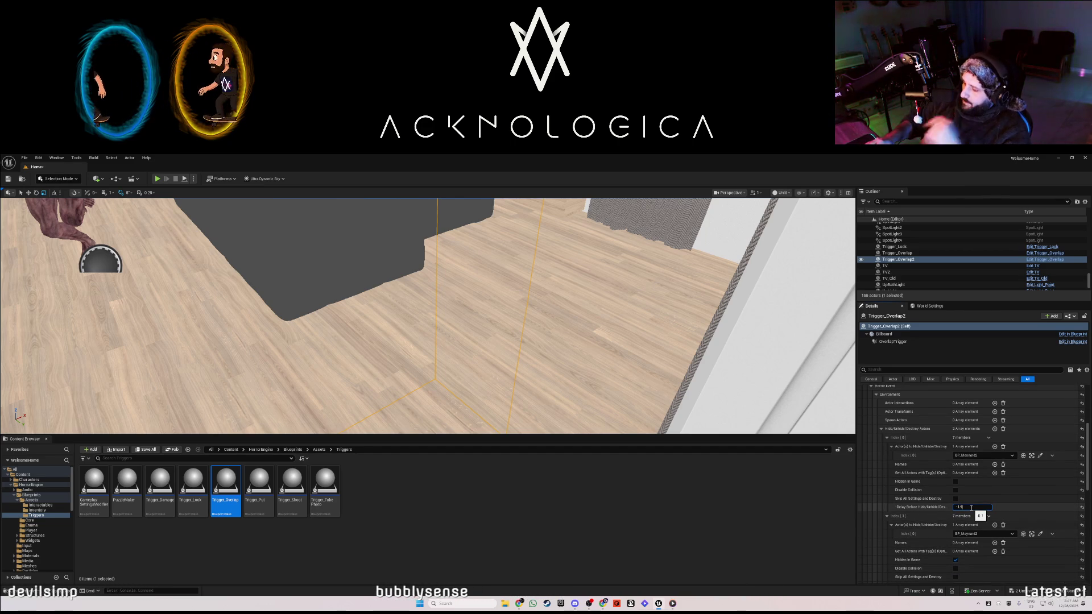
type("-1")
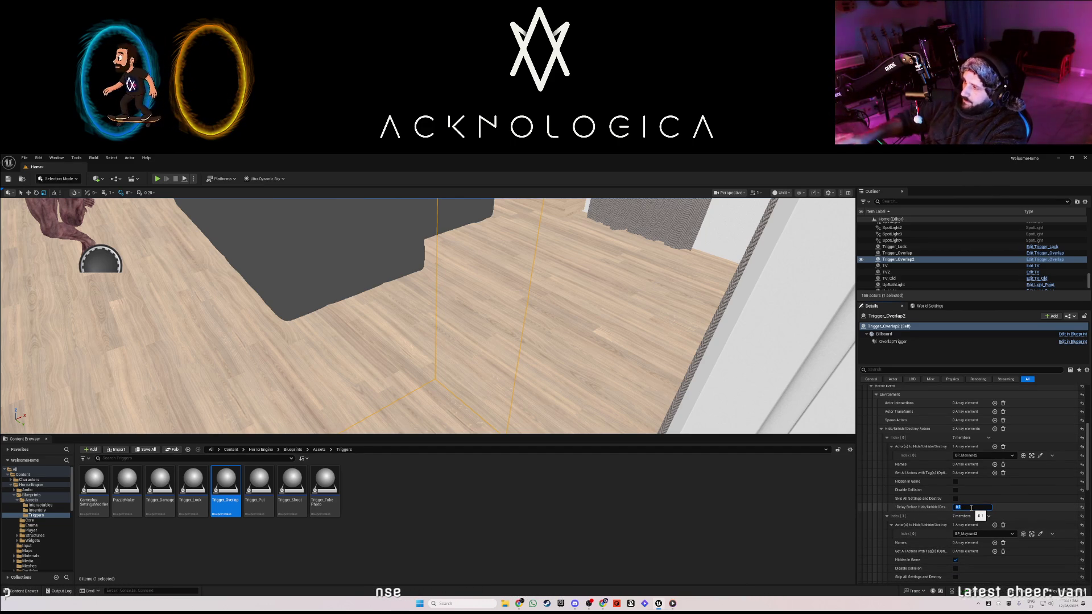
scroll(994, 524, "down", 1)
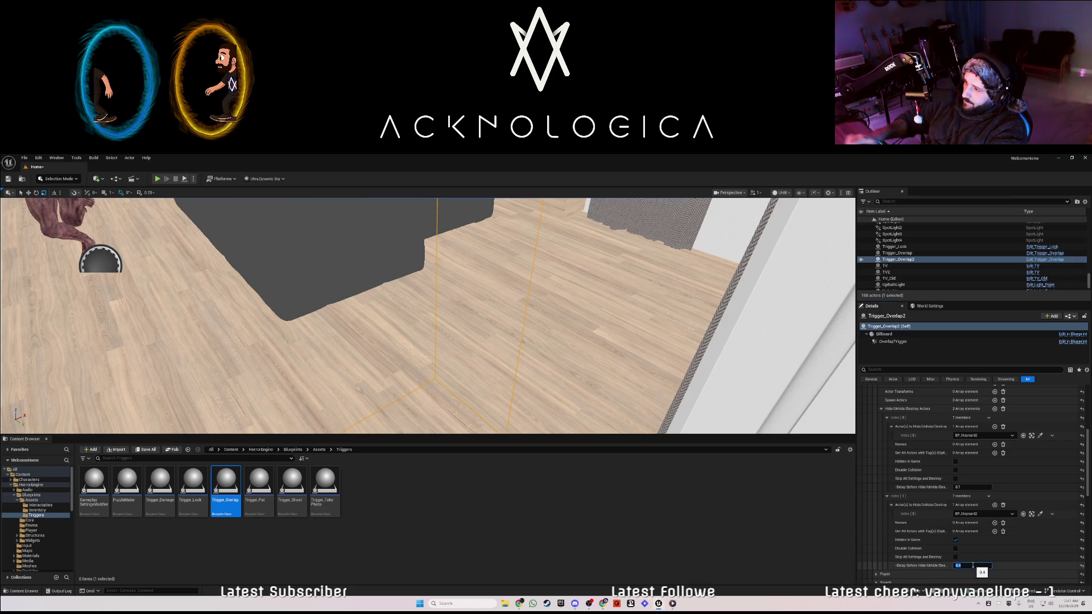
key("alt+p")
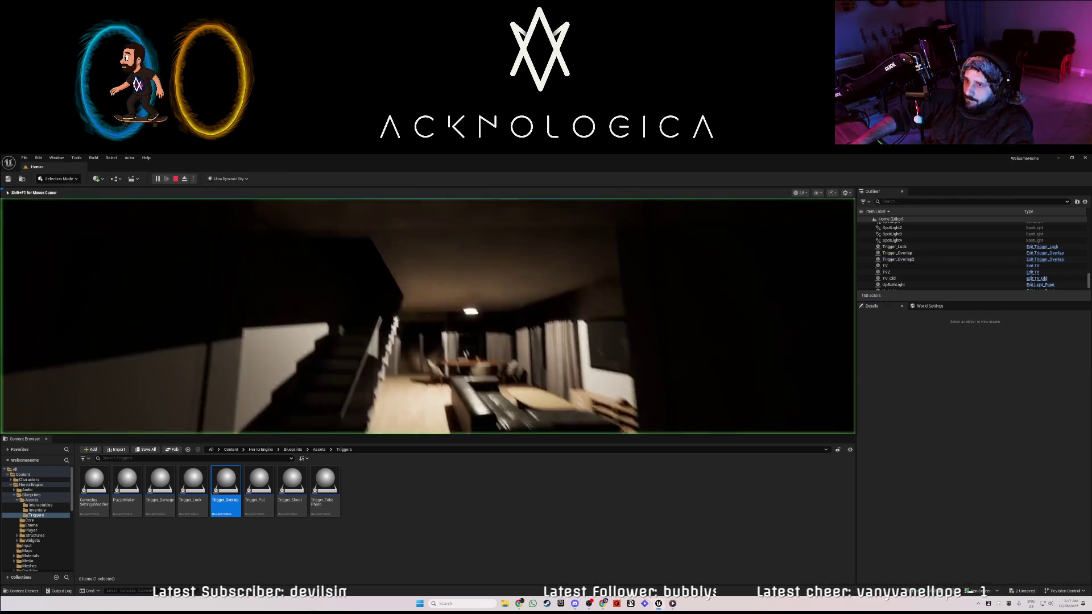
Walk toward the stairs and sofa, replay once more, then select the dining-table creature.
key("w")
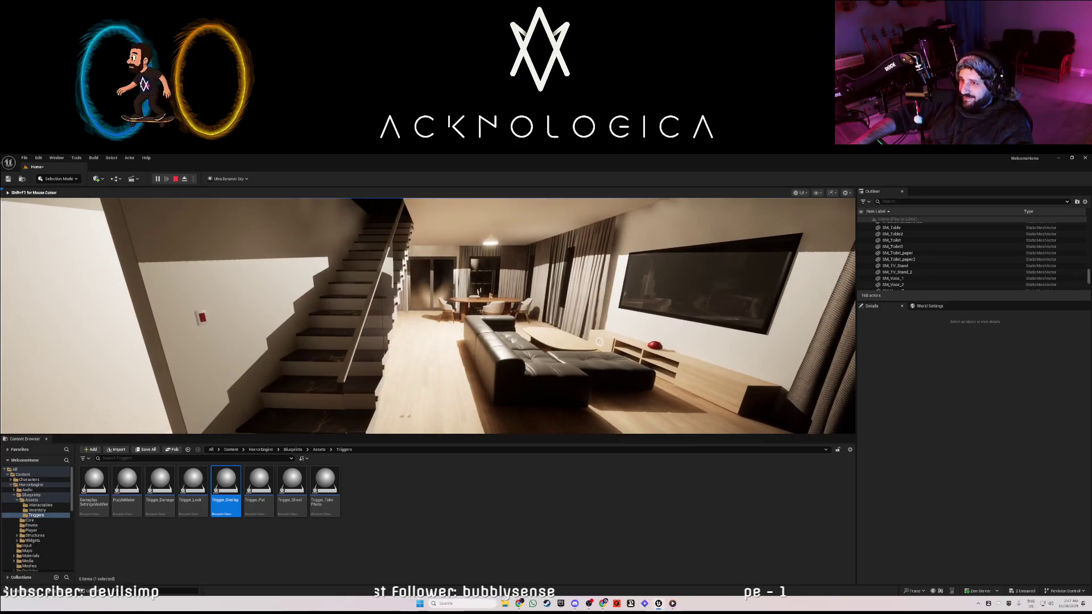
key("w")
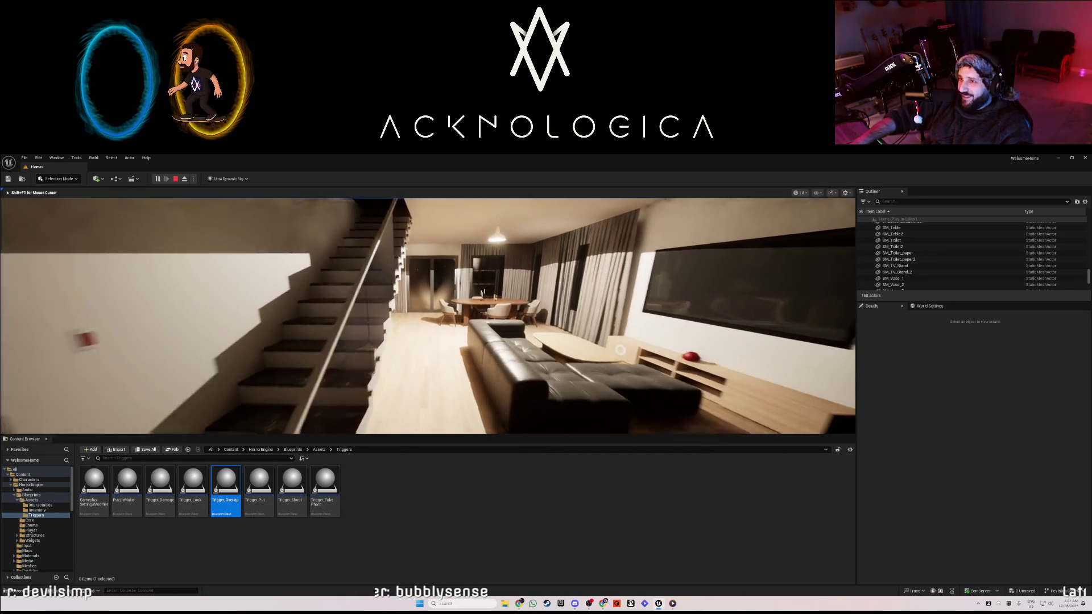
key("Escape")
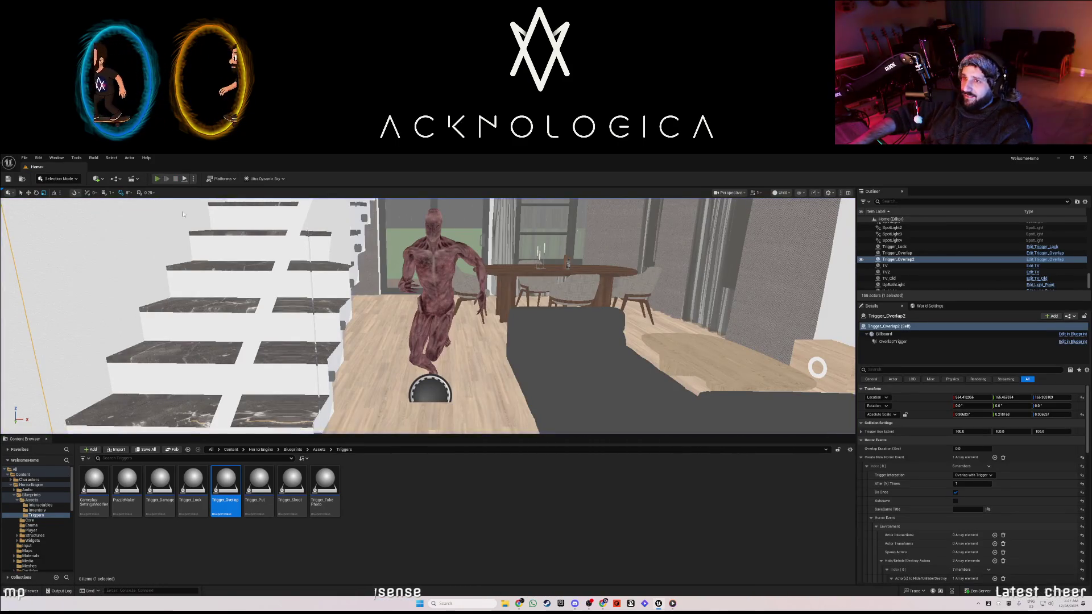
key("alt+p")
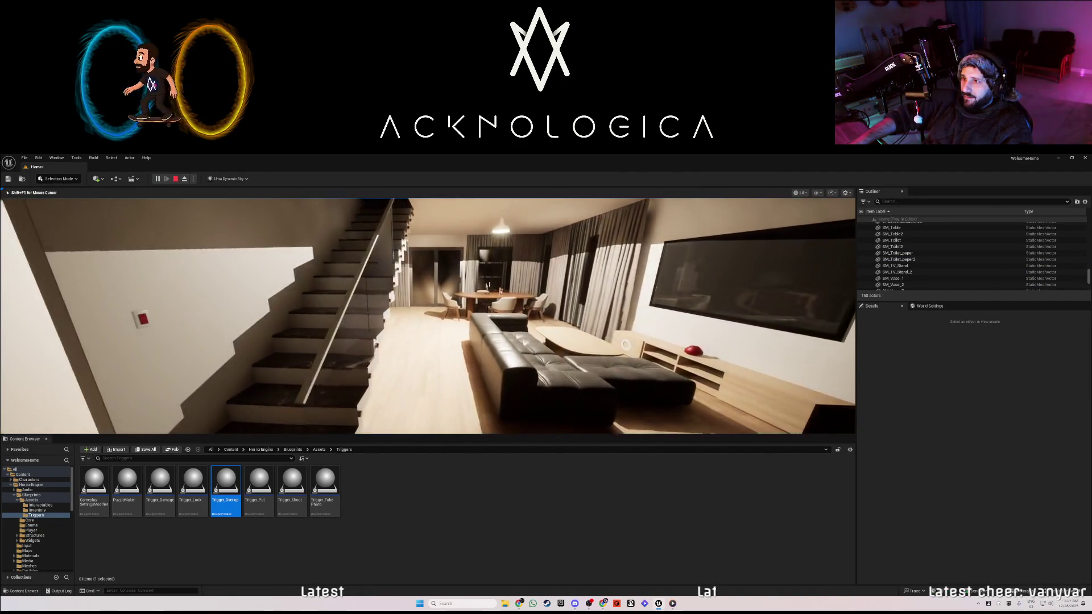
key("Escape")
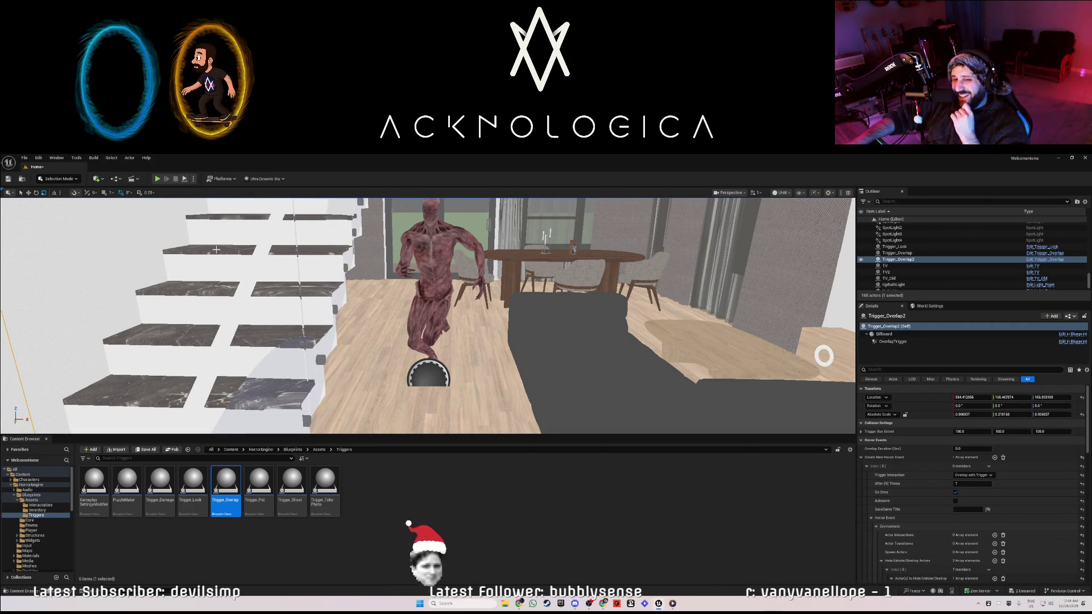
left_click(421, 256)
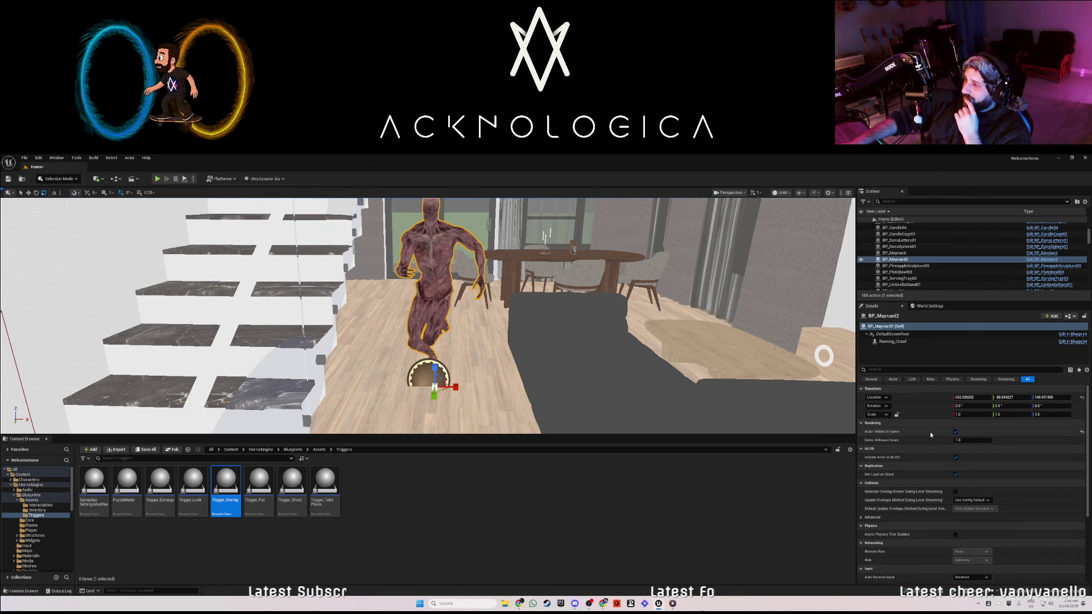
Fly up close to BP_Maynard2 and open its Blueprint from the Outliner.
key("a")
key("w")
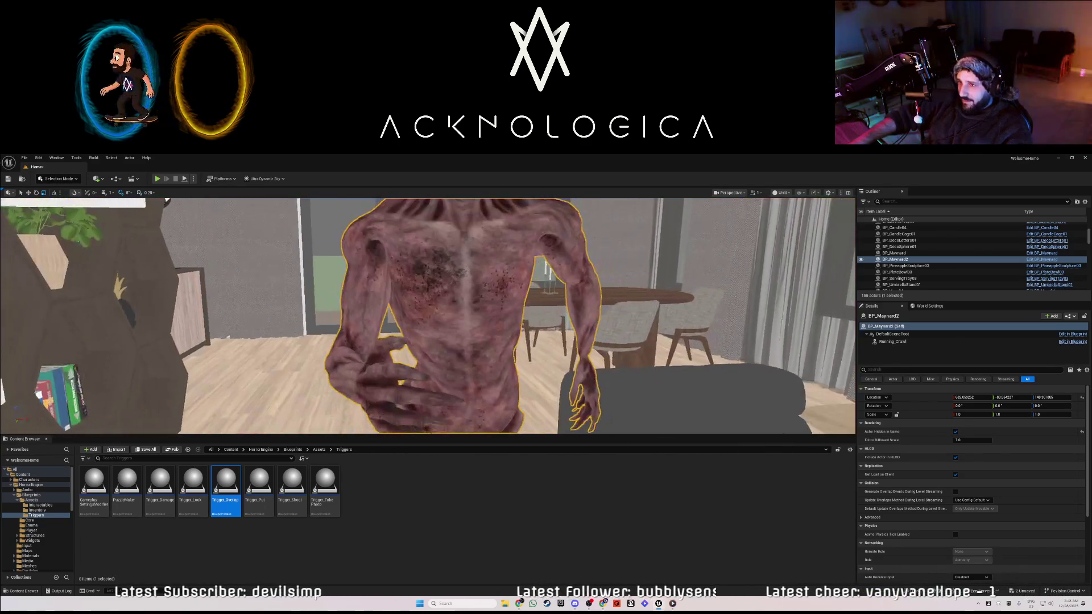
key("s")
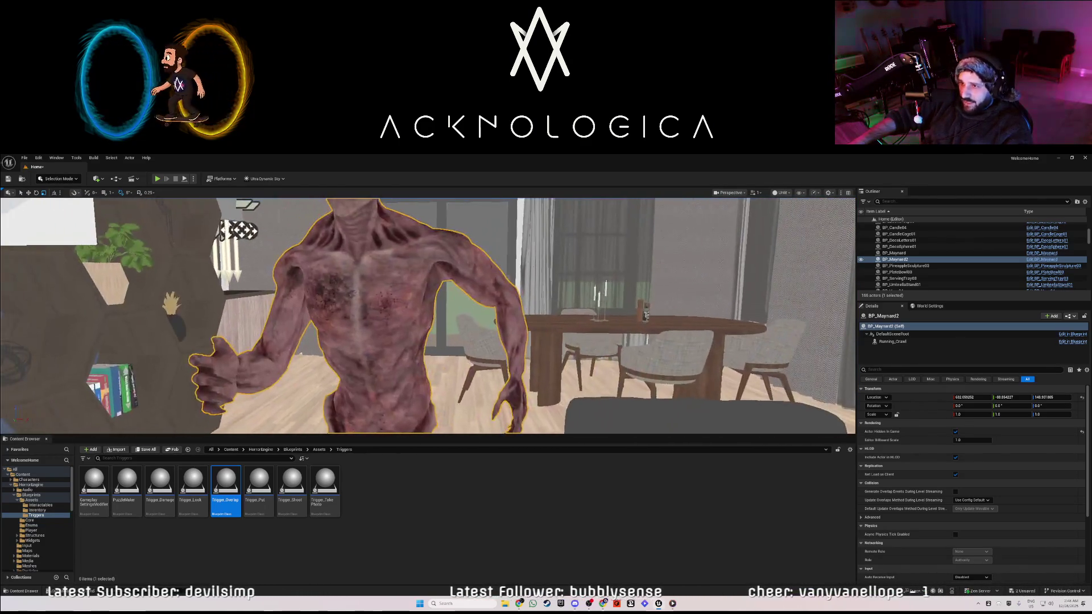
key("w")
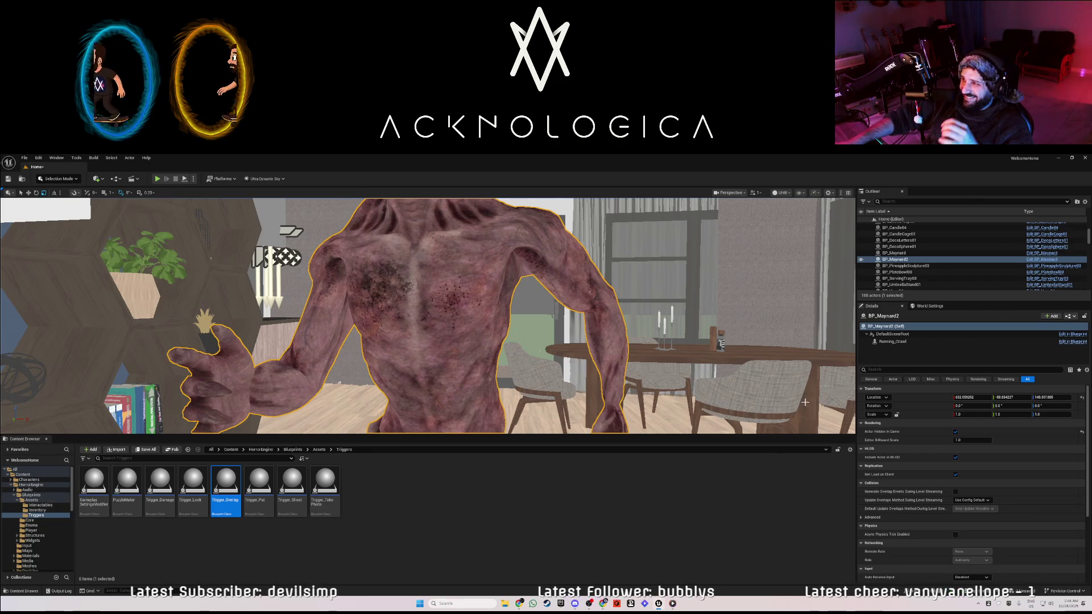
double_click(889, 341)
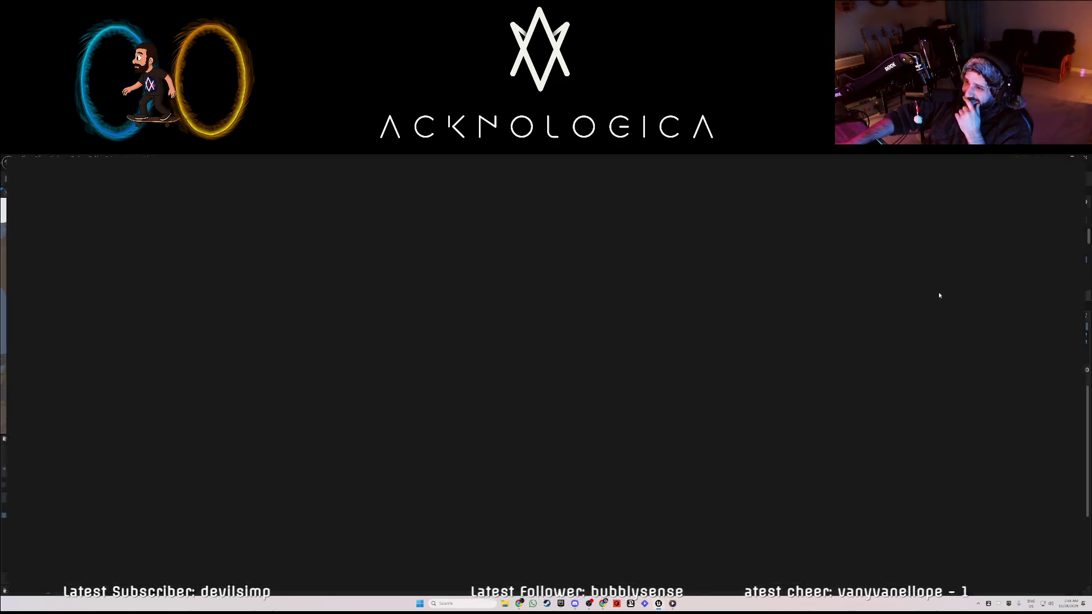
Show the BP_Maynard Viewport, deselect all components, and scroll through the +Add component list.
left_click(182, 190)
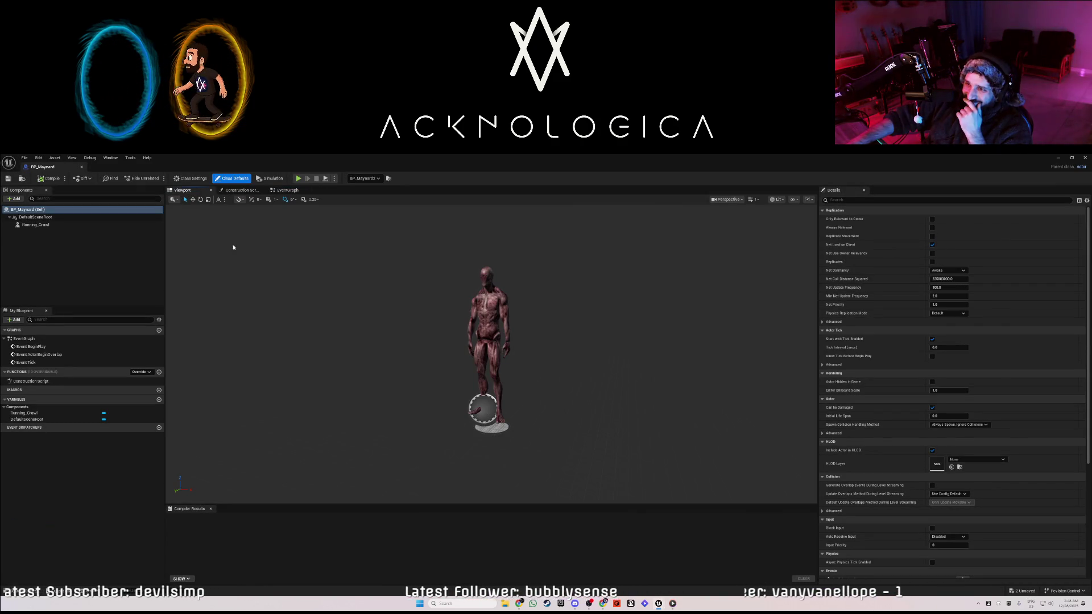
scroll(452, 355, "up", 5)
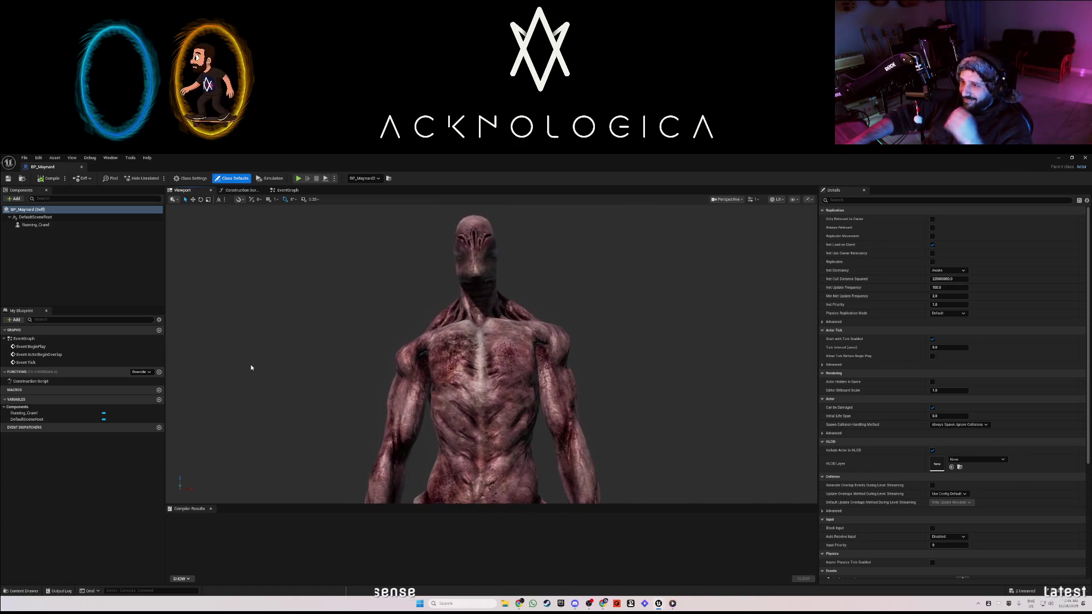
left_click(43, 246)
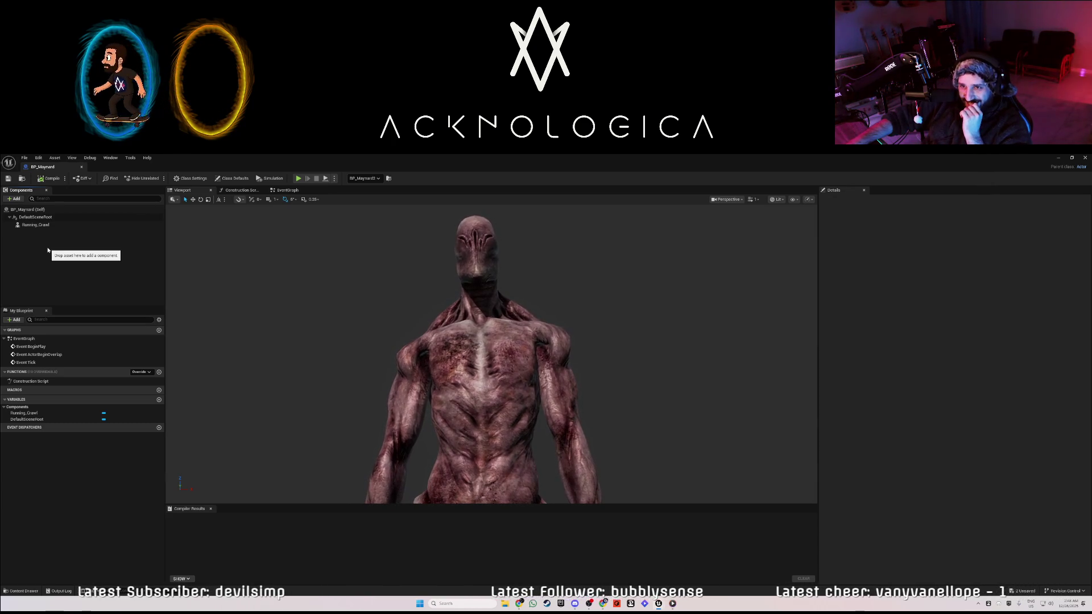
left_click(9, 200)
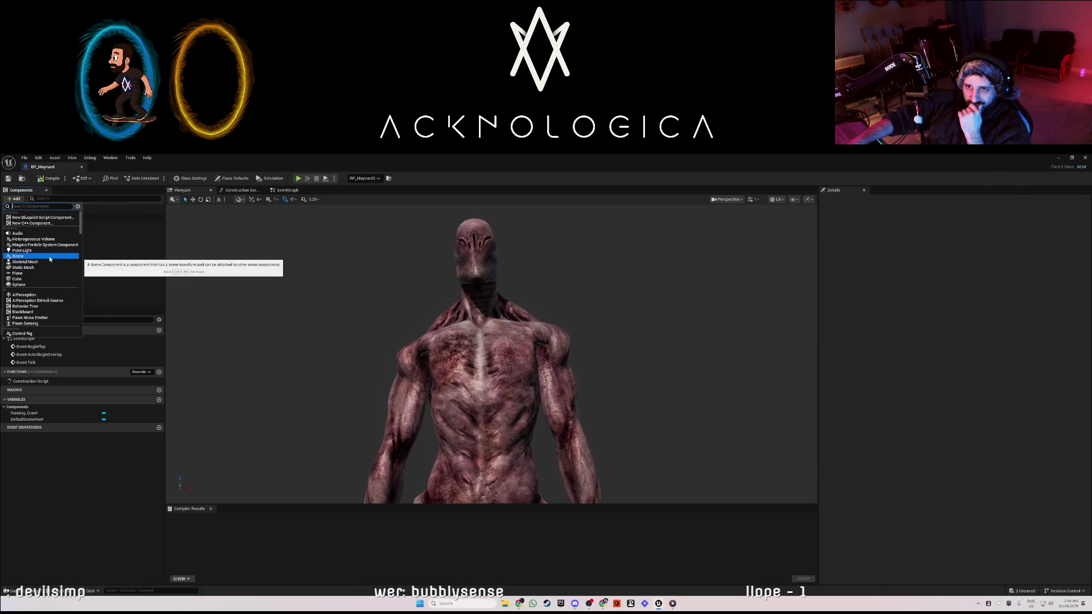
scroll(51, 267, "down", 2)
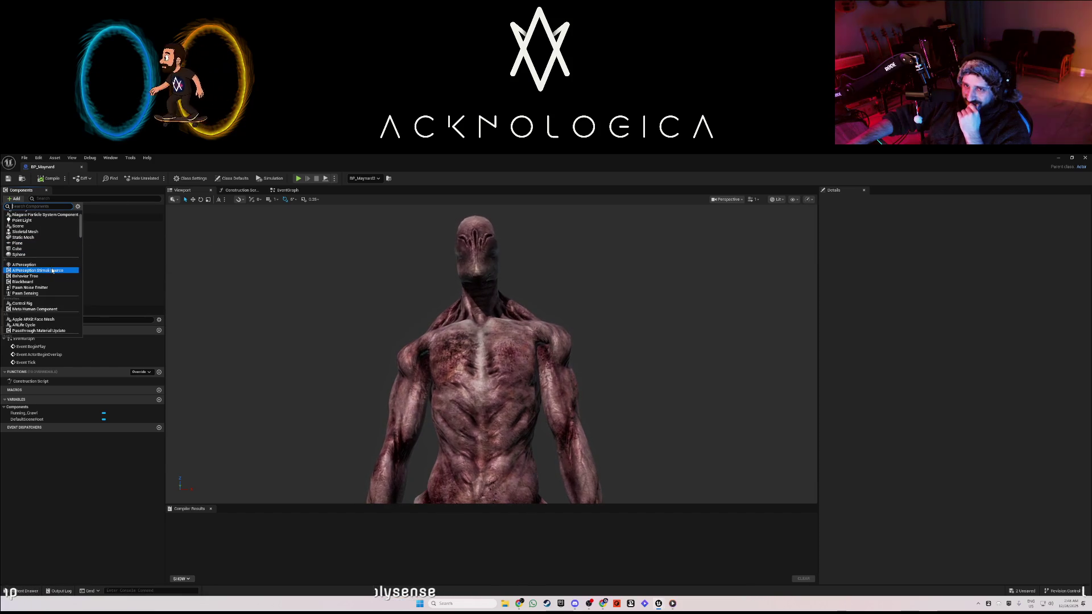
scroll(53, 270, "down", 2)
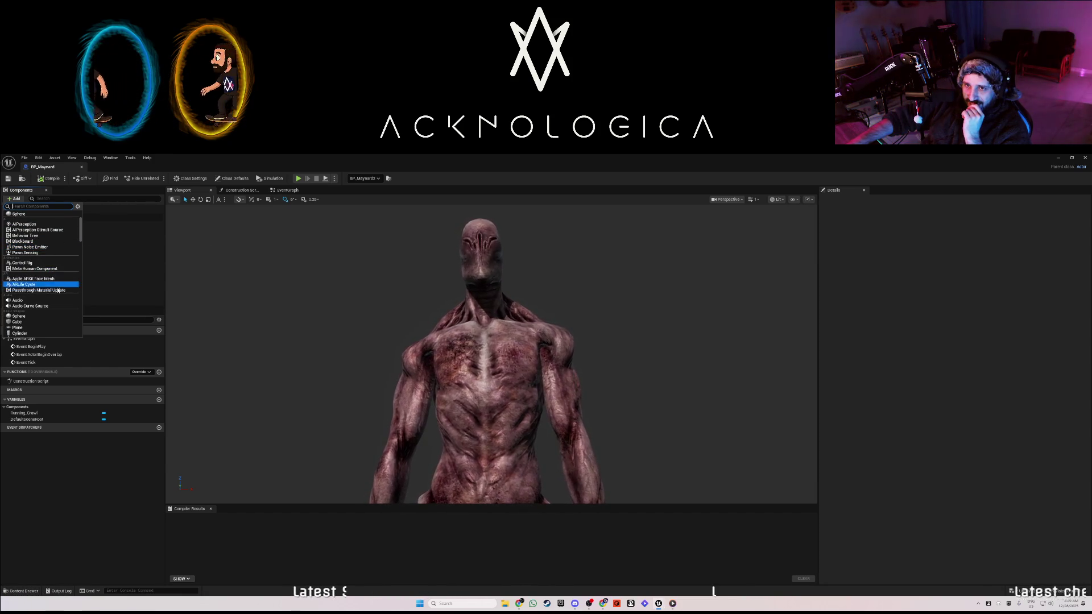
scroll(51, 313, "down", 1)
scroll(39, 323, "down", 1)
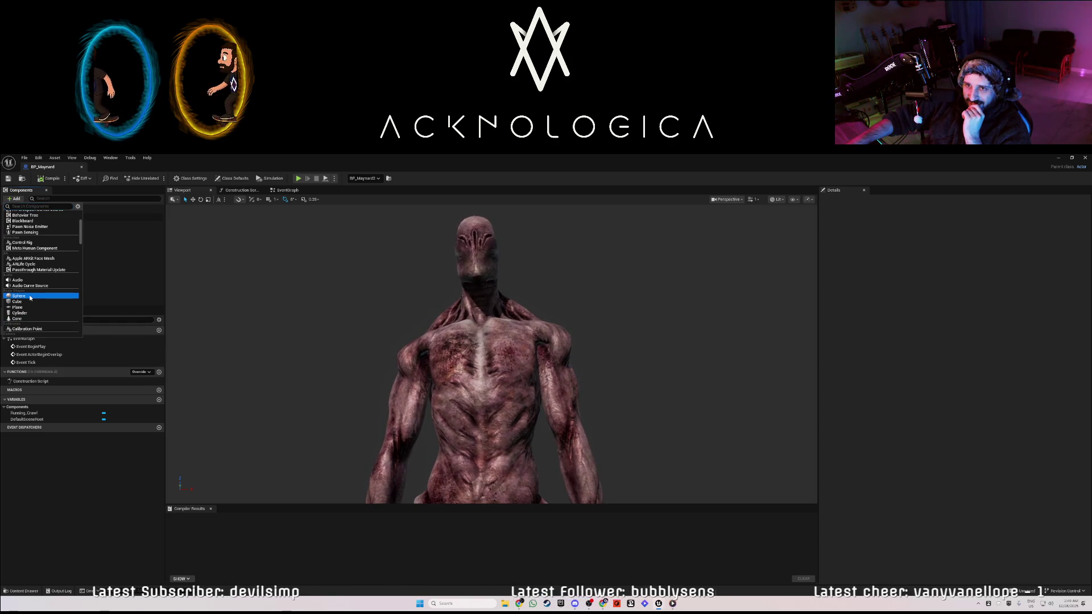
Add a Sphere component, raise it to the creature's chest, and shrink it.
left_click(36, 297)
key("Return")
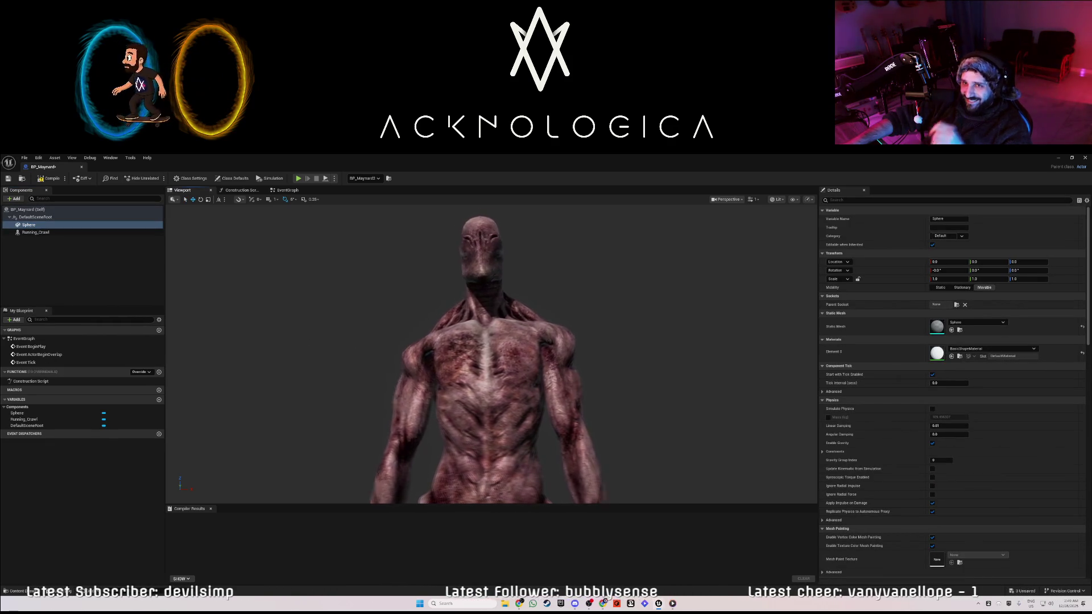
key("f")
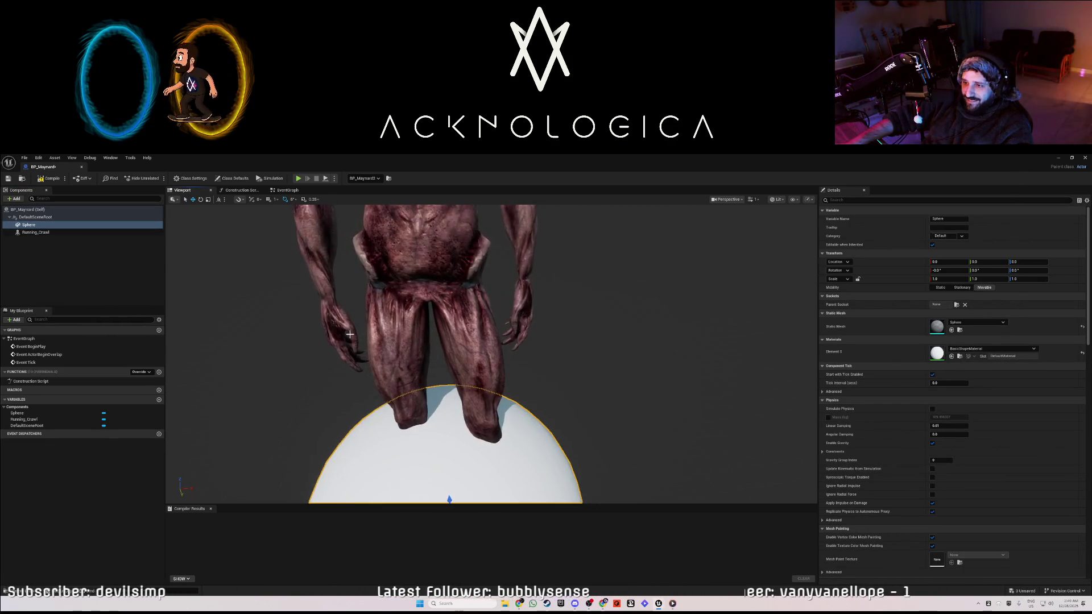
left_click_drag(438, 398, 391, 259)
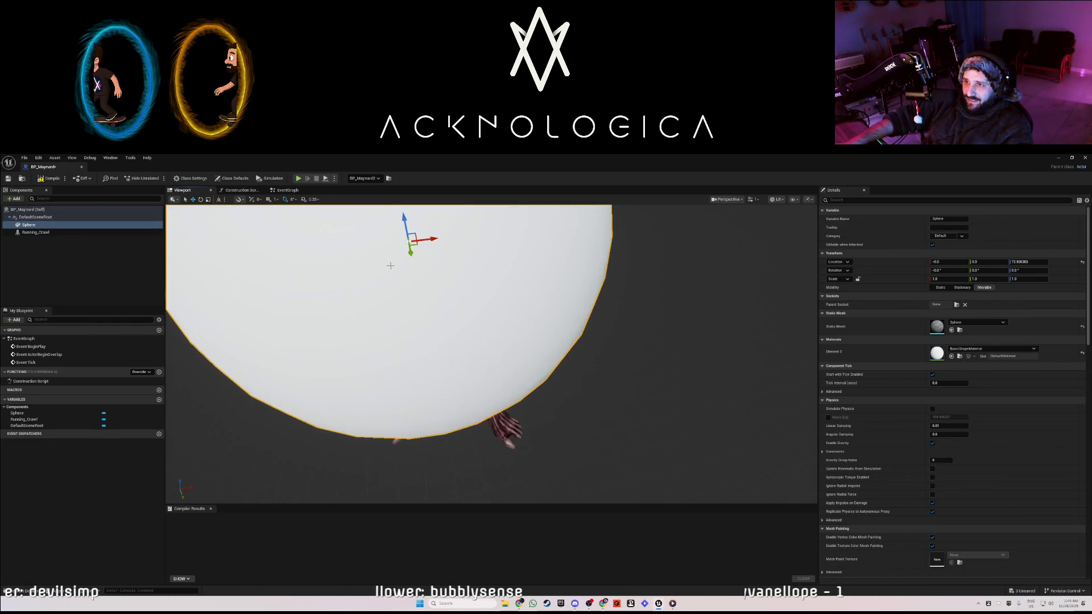
key("f")
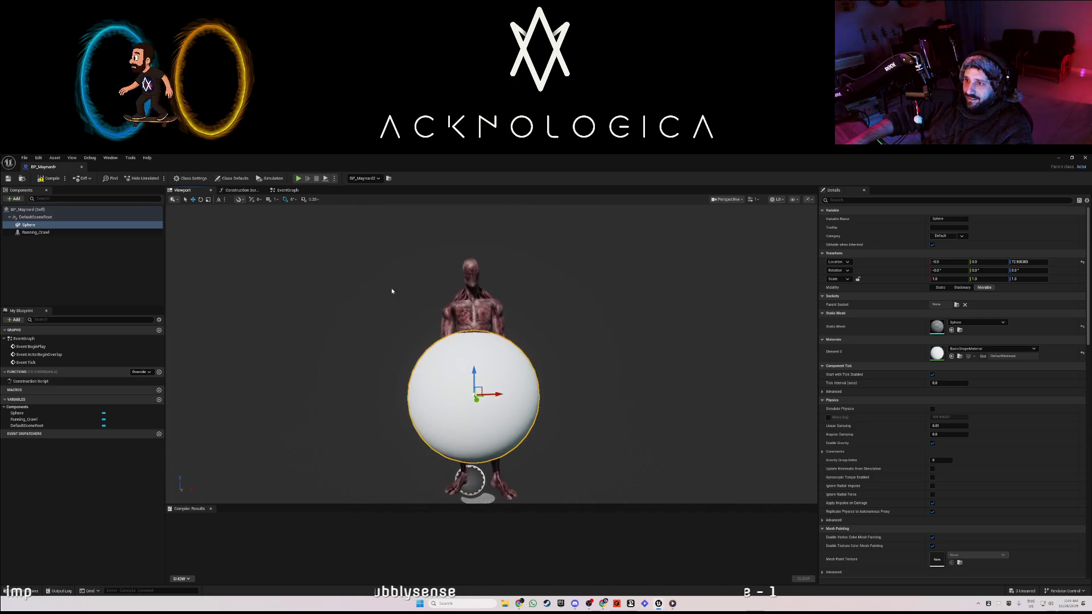
scroll(481, 383, "up", 2)
mouse_move(493, 400)
left_mouse_down()
mouse_move(489, 340)
mouse_move(500, 371)
mouse_move(487, 294)
mouse_move(515, 318)
mouse_move(440, 321)
left_mouse_up()
key("w")
scroll(500, 371, "up", 2)
scroll(484, 326, "up", 3)
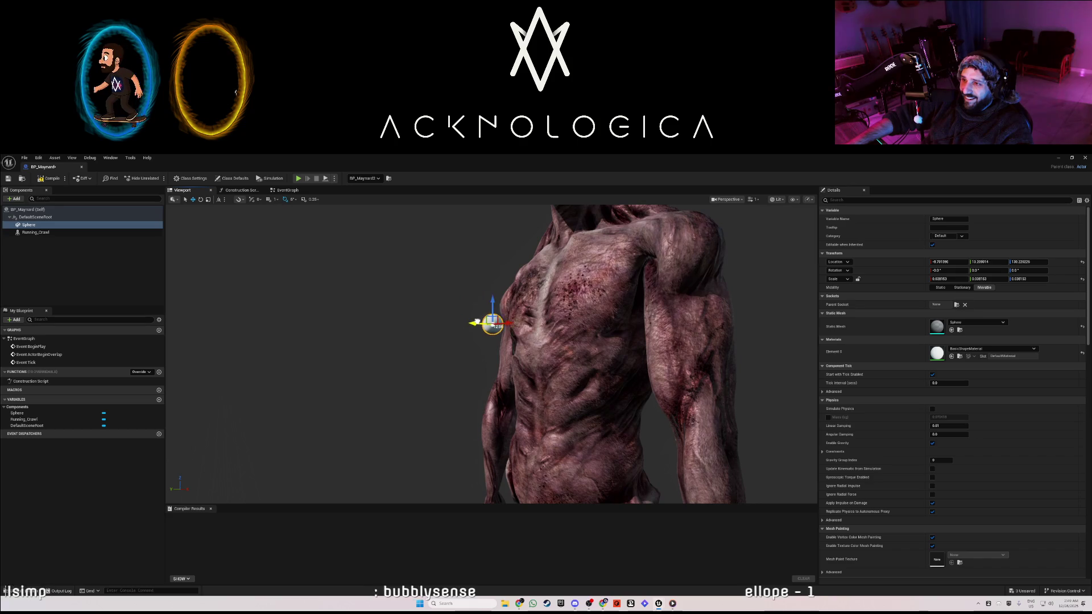
left_click_drag(500, 323, 489, 367)
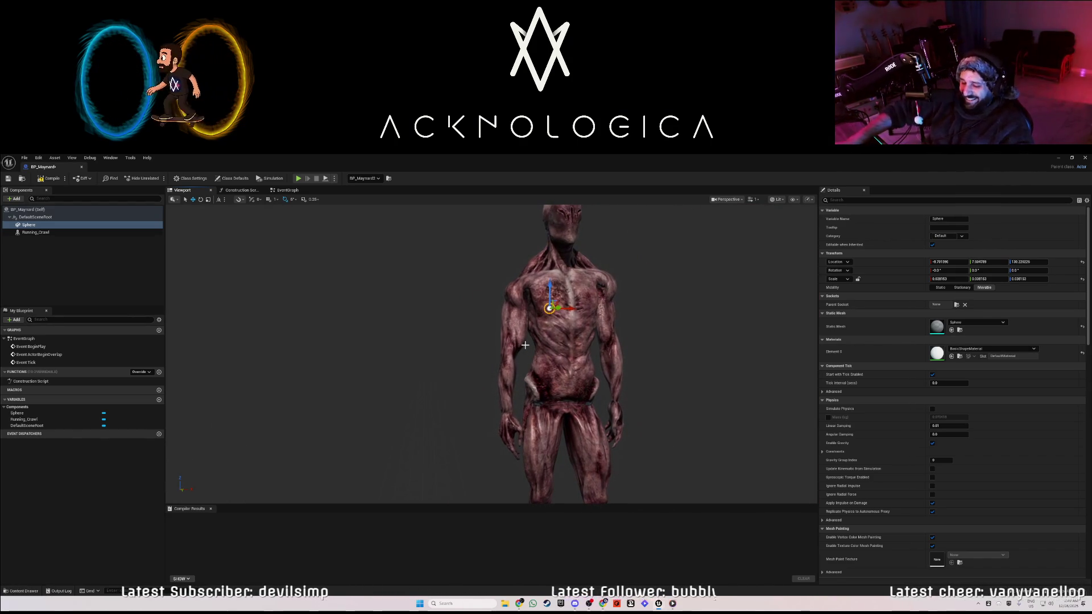
Check the sphere's material options unchanged, then switch back to the WelcomeHome level editor.
left_click(980, 350)
left_click(377, 477)
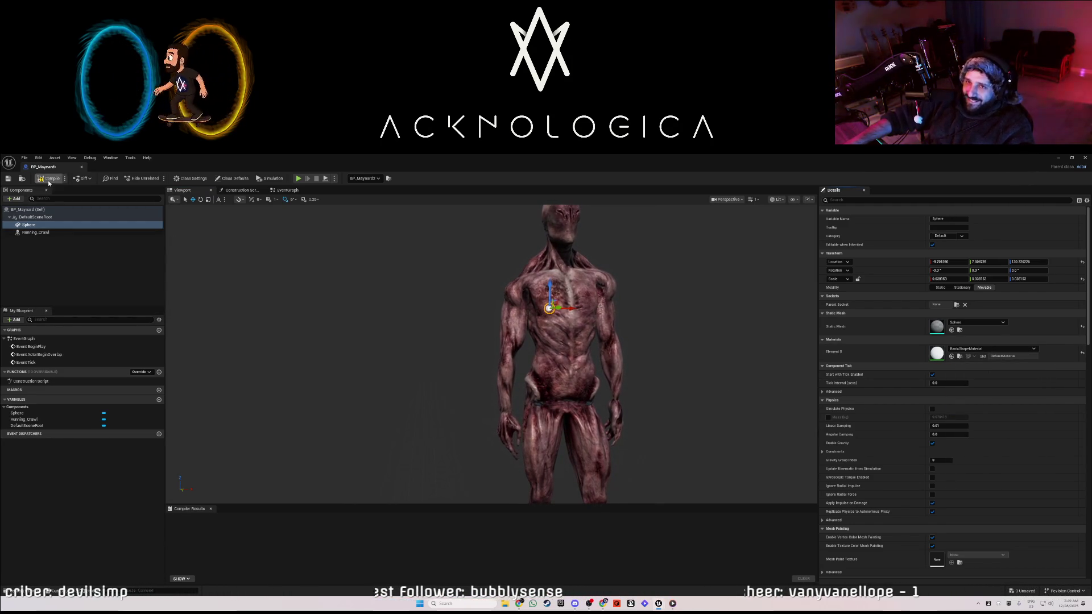
mouse_move(202, 166)
left_mouse_down()
mouse_move(267, 339)
mouse_move(1087, 341)
left_mouse_up()
key("alt+Tab")
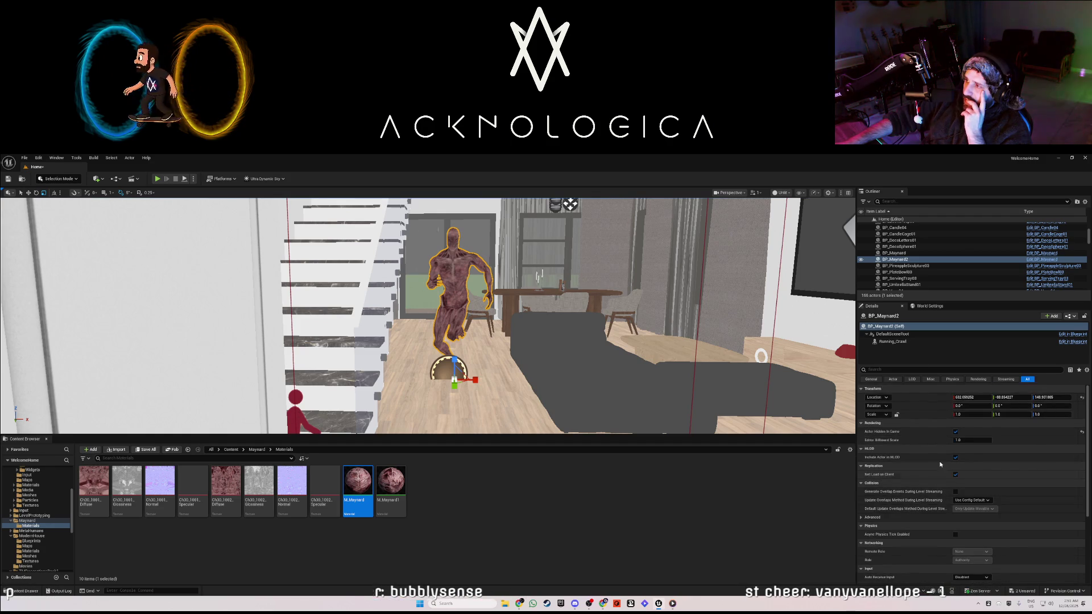
Inspect the Running_Crawl component's animation settings, including its advanced properties.
left_click(892, 341)
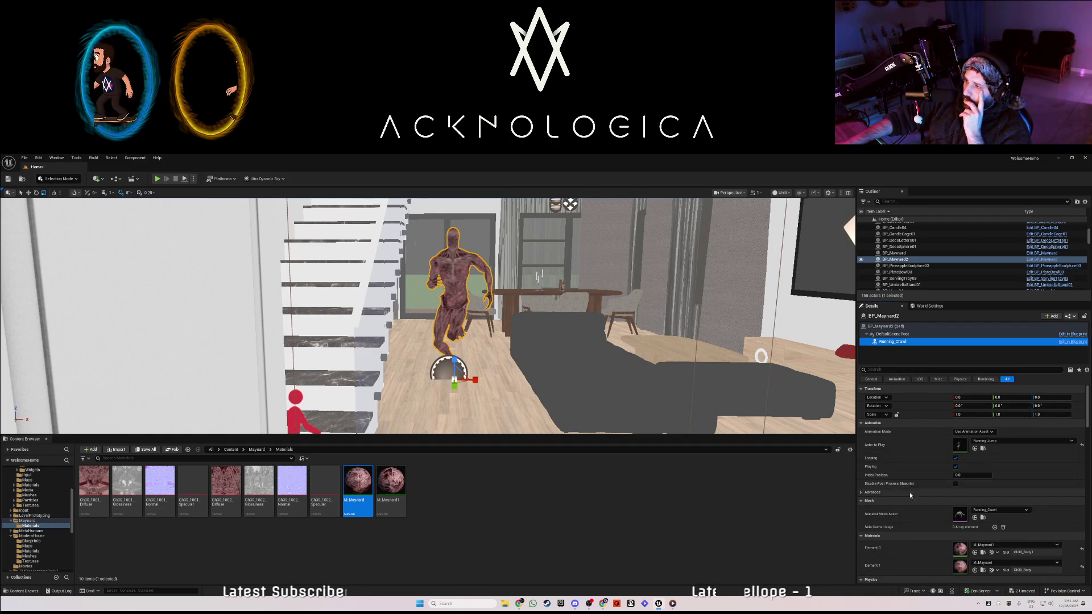
left_click(862, 493)
left_click(863, 494)
scroll(920, 502, "down", 2)
scroll(921, 504, "down", 1)
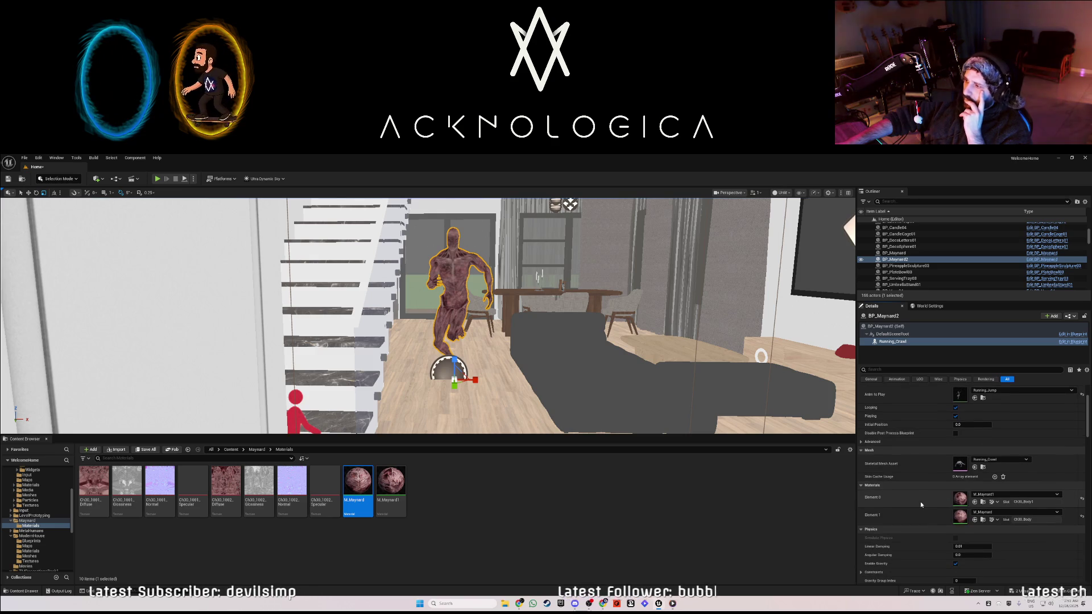
scroll(921, 504, "down", 2)
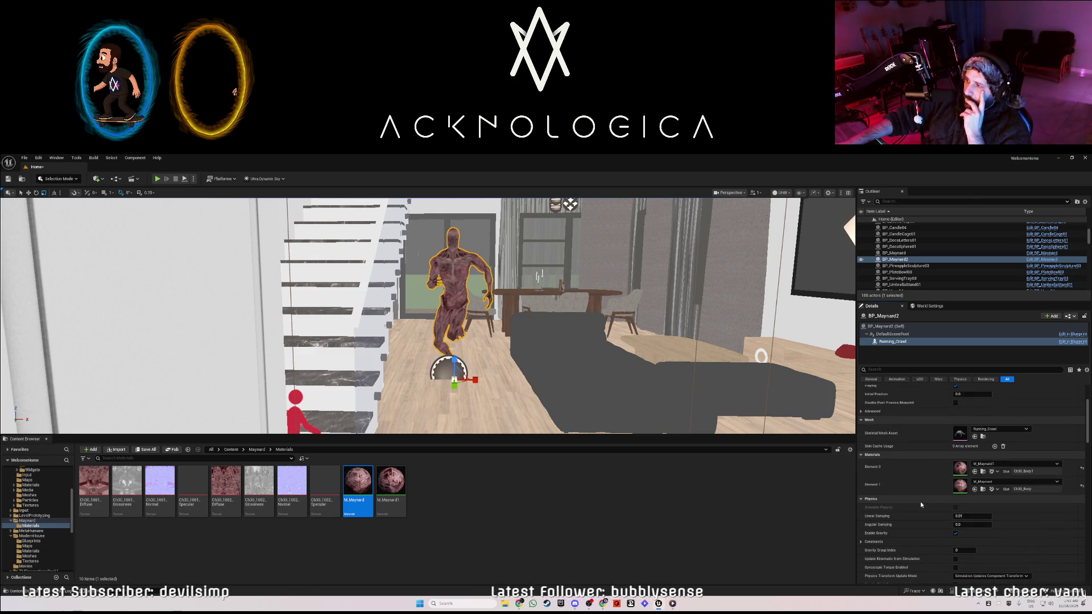
scroll(894, 488, "up", 3)
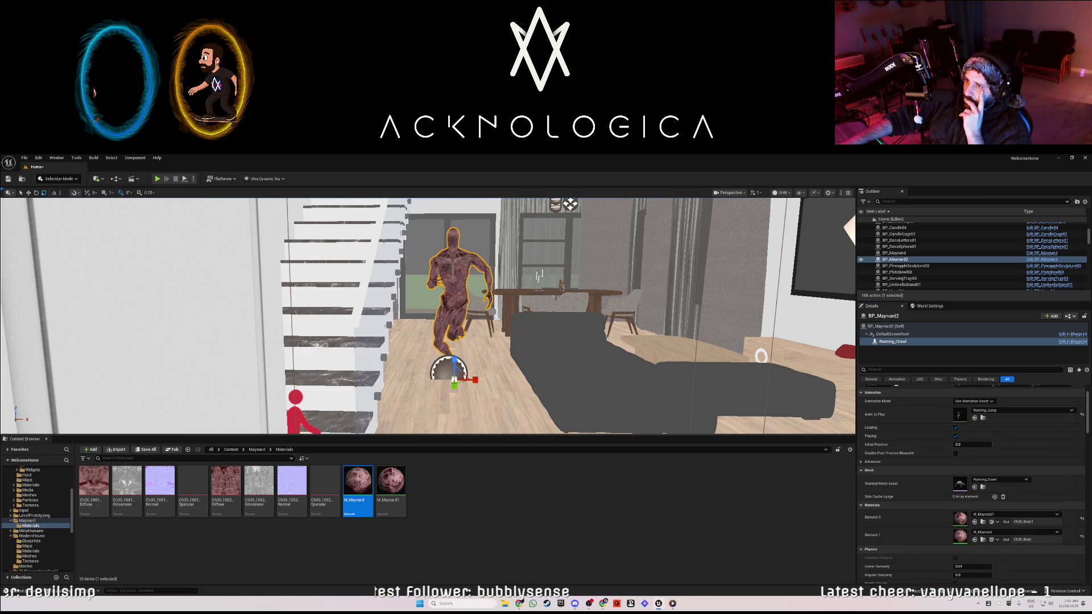
Delete the crawling creature figure and the small red figure beside the stairs.
left_click_drag(475, 293, 474, 327)
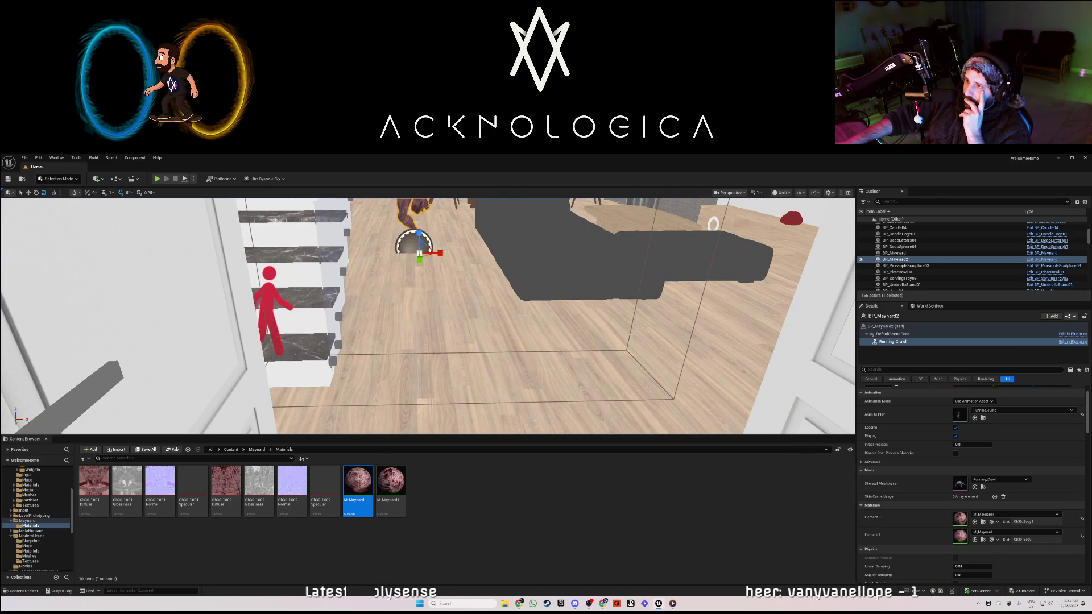
key("Delete")
left_click_drag(497, 262, 483, 266)
left_click(527, 273)
key("Delete")
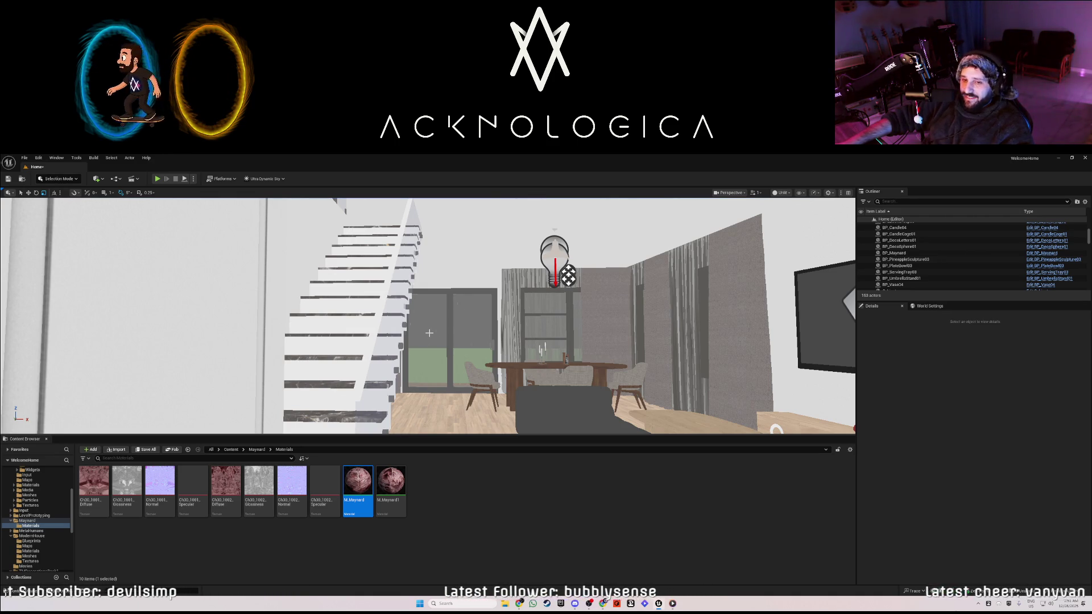
Fly the viewport past the dining area to the wooden door and open the view-mode list.
mouse_move(428, 332)
left_mouse_down()
mouse_move(450, 330)
mouse_move(456, 300)
mouse_move(444, 341)
left_mouse_up()
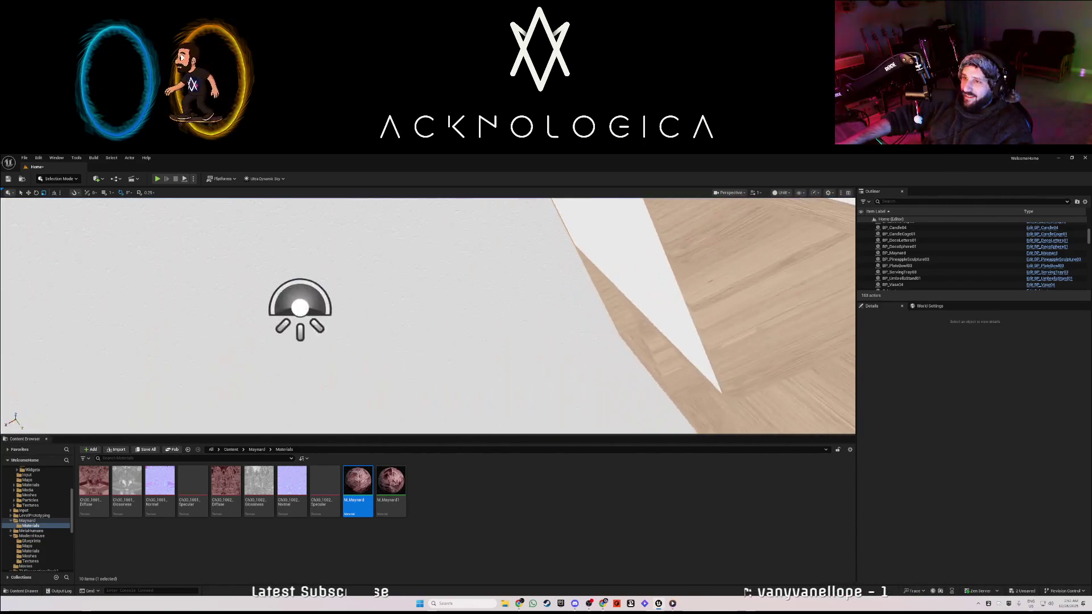
left_click_drag(444, 341, 425, 257)
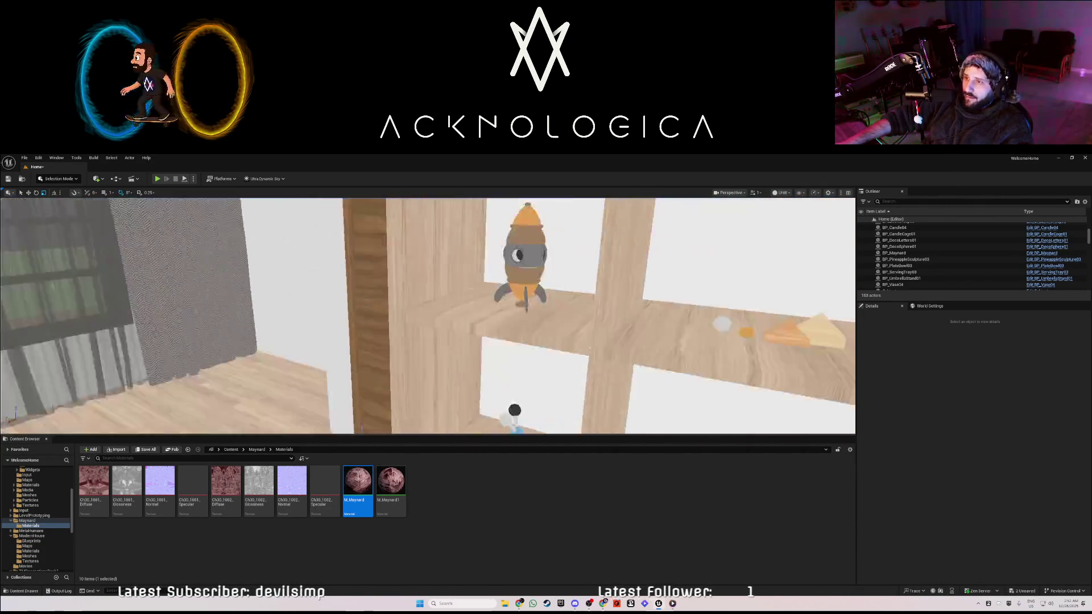
key("a")
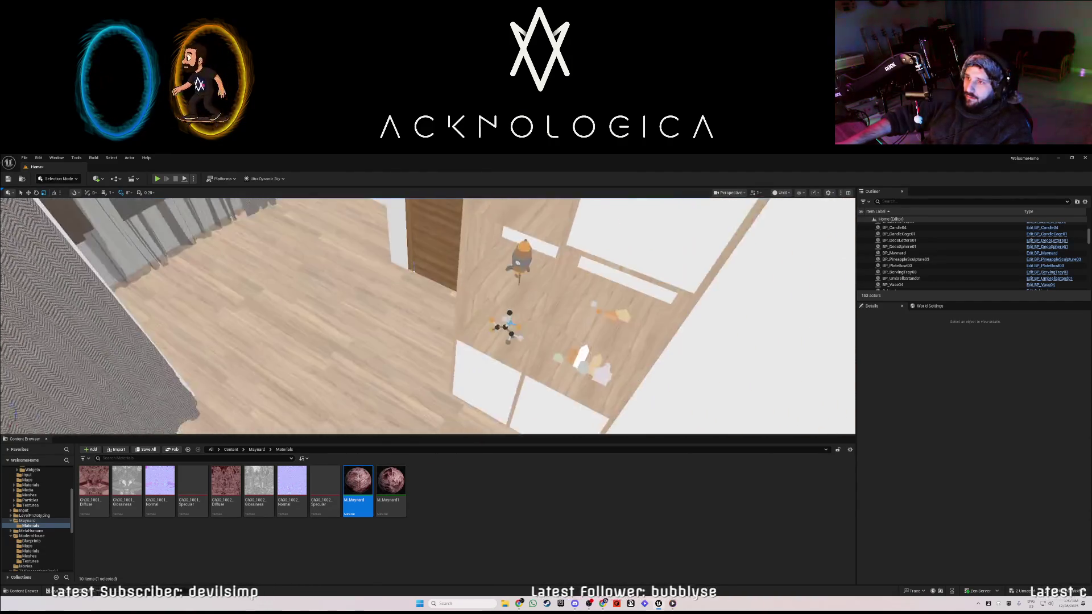
mouse_move(428, 316)
left_mouse_down()
mouse_move(410, 296)
mouse_move(432, 342)
mouse_move(423, 273)
mouse_move(432, 307)
mouse_move(409, 313)
mouse_move(455, 307)
mouse_move(421, 311)
left_mouse_up()
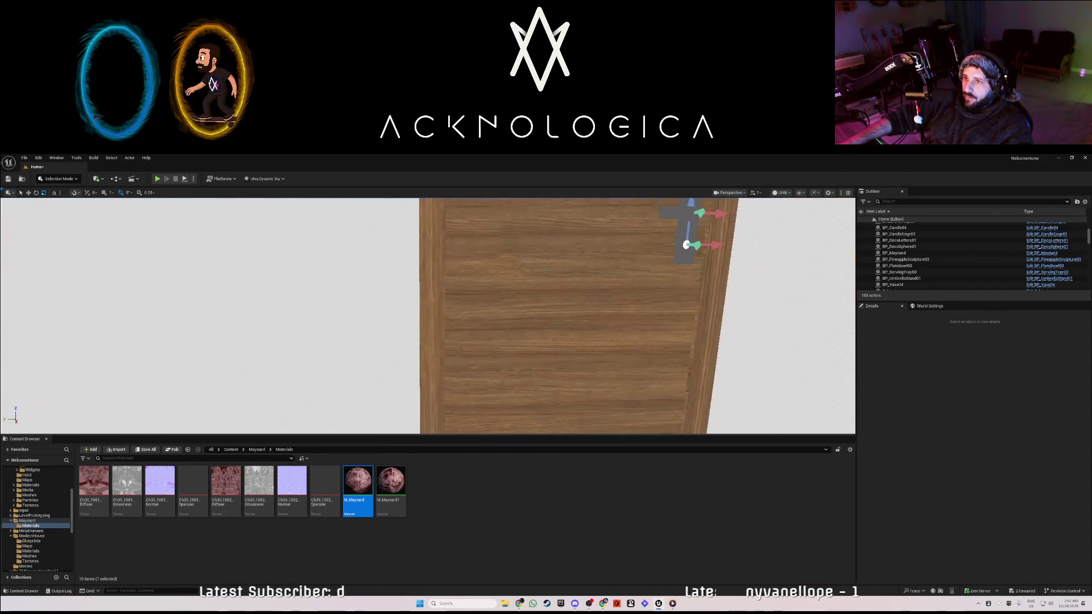
left_click(783, 193)
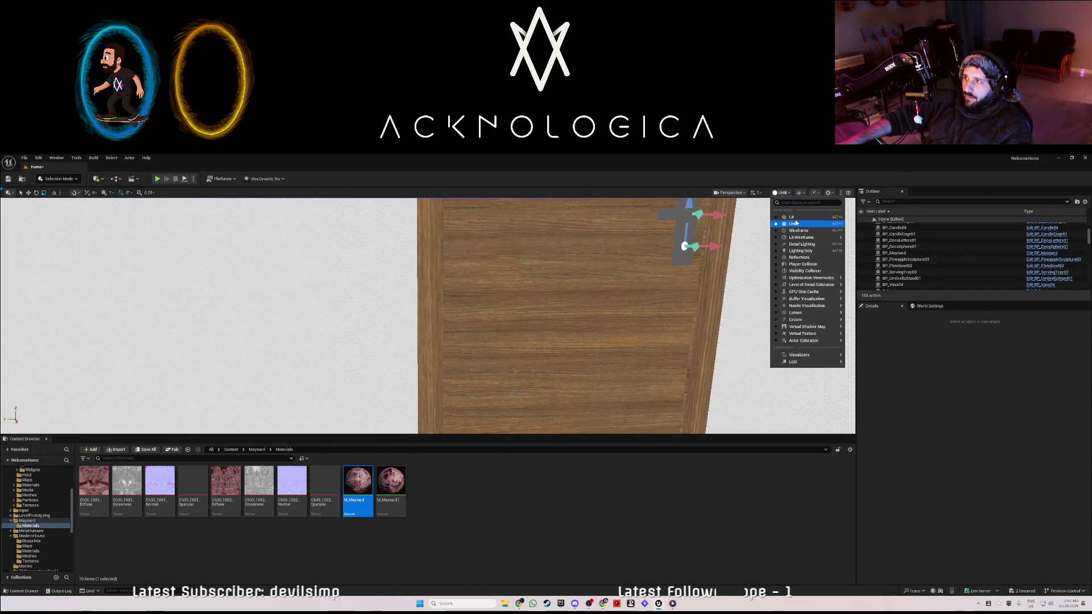
Switch the viewport to Lit and select the upper floor interior.
left_click(796, 221)
mouse_move(421, 310)
left_mouse_down()
mouse_move(475, 310)
mouse_move(438, 312)
mouse_move(455, 313)
left_mouse_up()
right_click(702, 279)
left_click(585, 282)
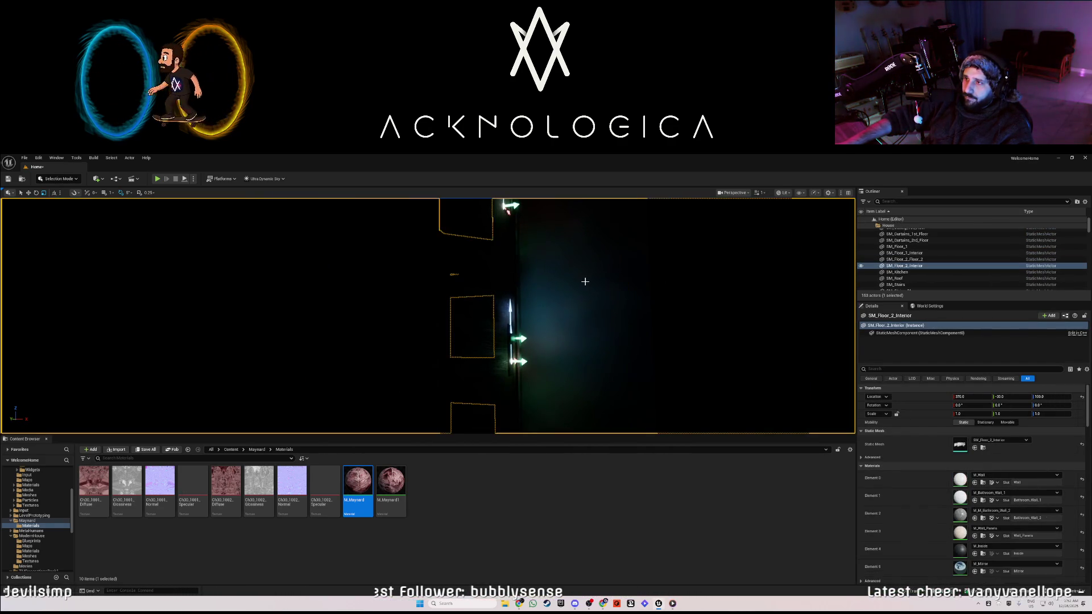
Place a Controller_Button from the Interactables blueprints folder onto the dark wall.
scroll(34, 497, "up", 1)
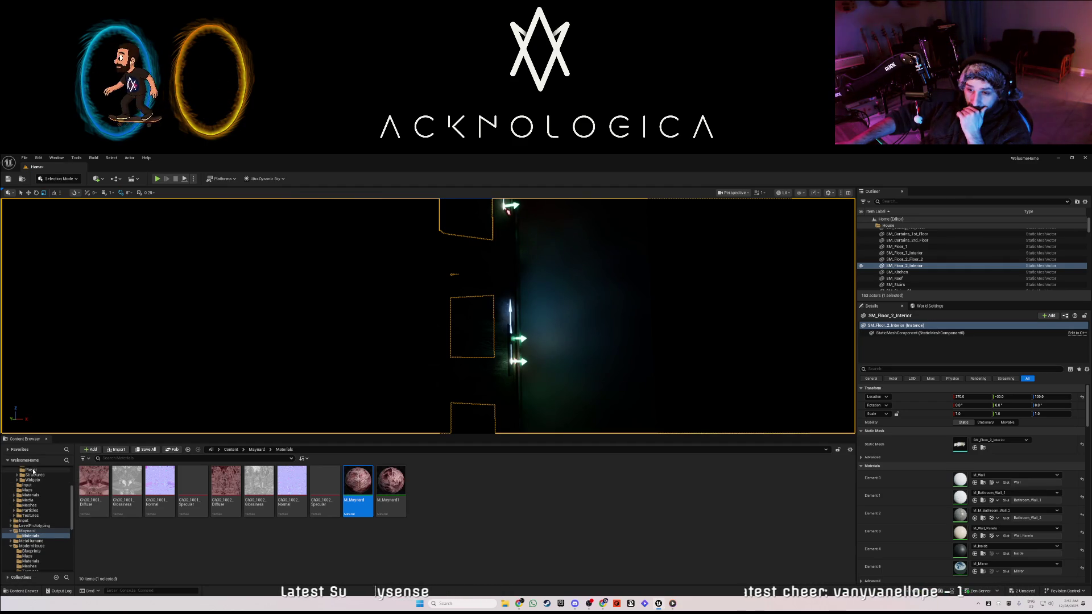
scroll(44, 481, "up", 2)
scroll(42, 474, "up", 1)
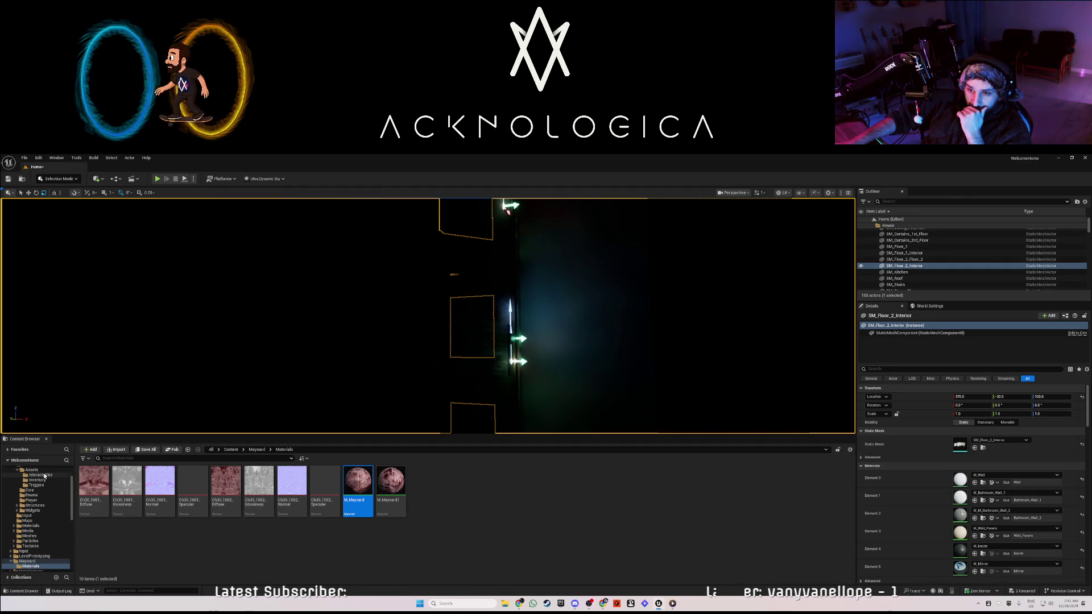
left_click(40, 475)
mouse_move(523, 390)
left_mouse_down()
mouse_move(573, 297)
mouse_move(583, 244)
mouse_move(583, 255)
left_mouse_up()
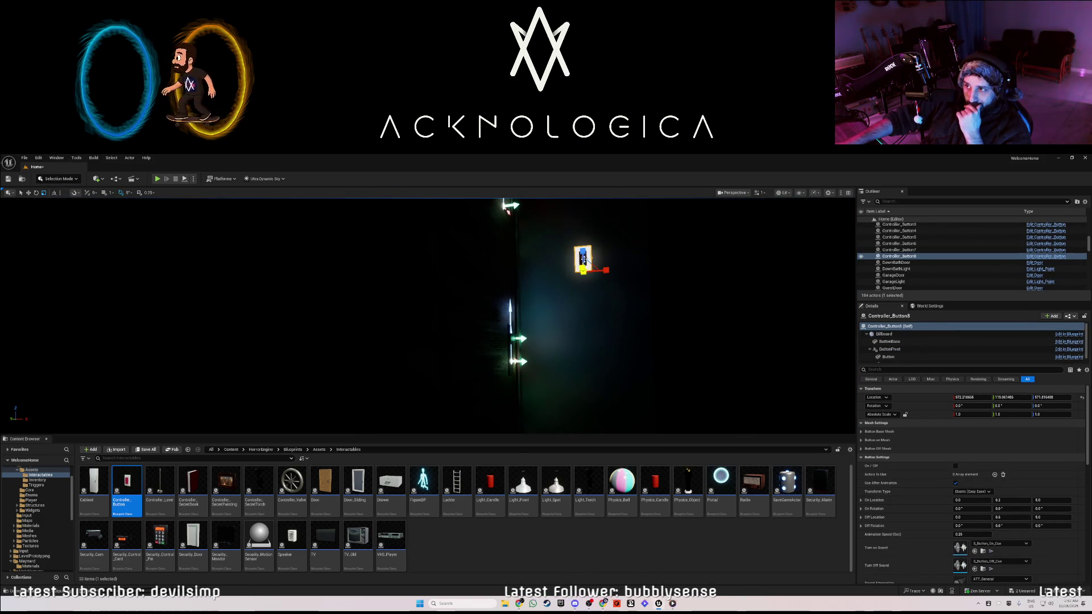
Lower the new Controller_Button slightly down the wall along Z.
key("w")
mouse_move(583, 254)
left_mouse_down()
mouse_move(583, 296)
mouse_move(583, 260)
left_mouse_up()
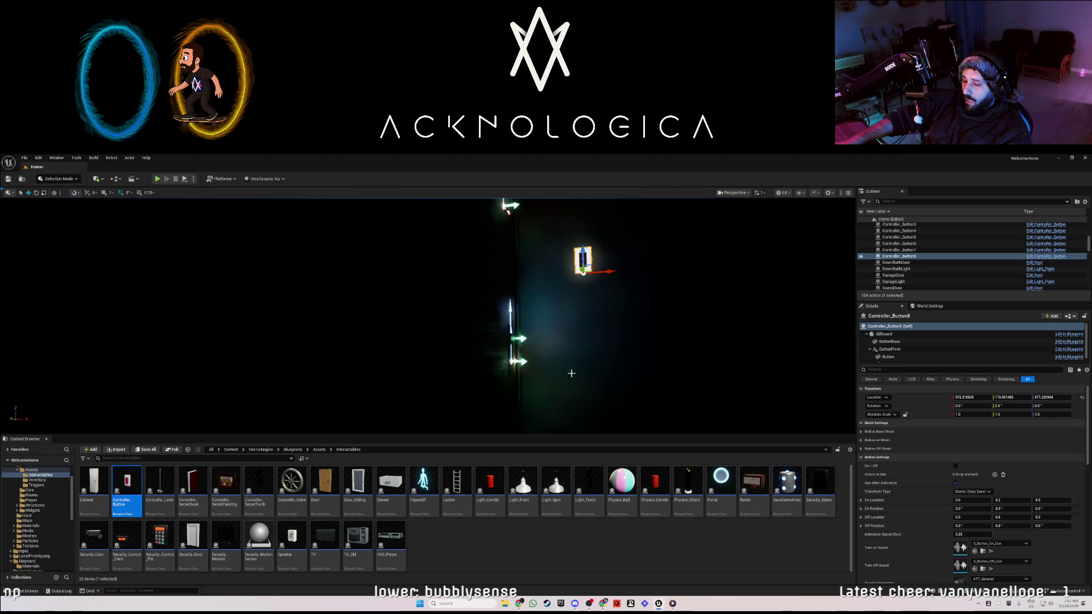
left_click_drag(641, 411, 592, 433)
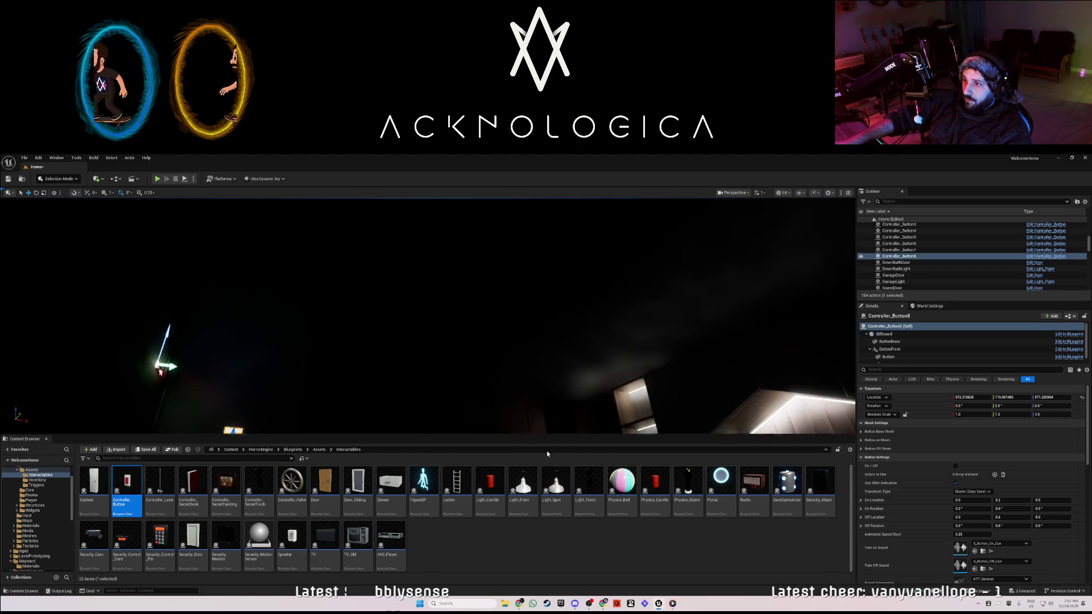
Place a Light_Point near the button, rename it GuestLight, and frame the house.
mouse_move(521, 483)
left_mouse_down()
mouse_move(649, 327)
mouse_move(639, 289)
mouse_move(640, 314)
left_mouse_up()
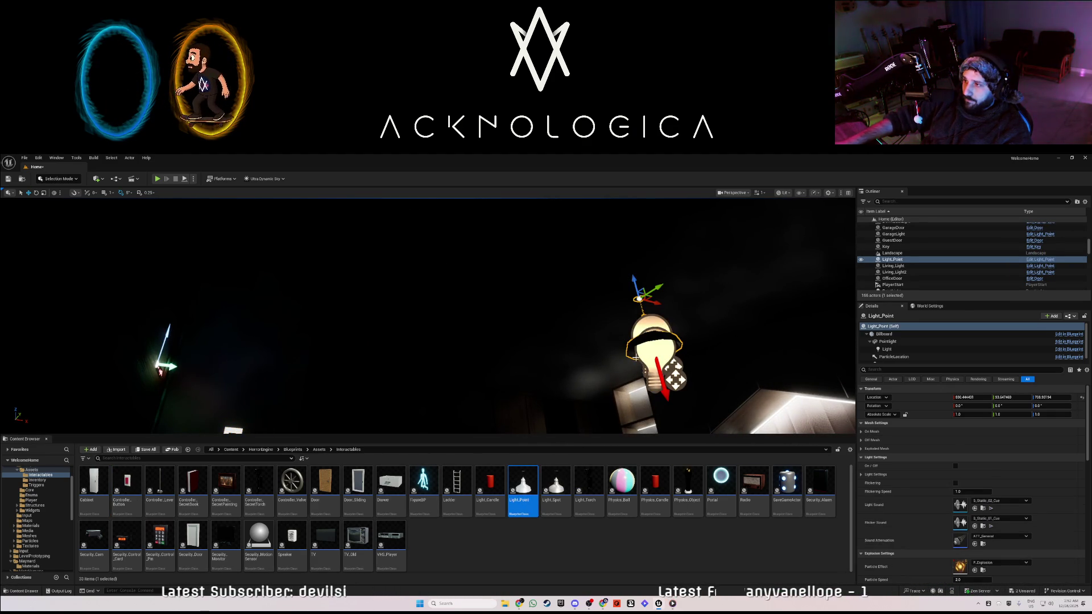
double_click(893, 260)
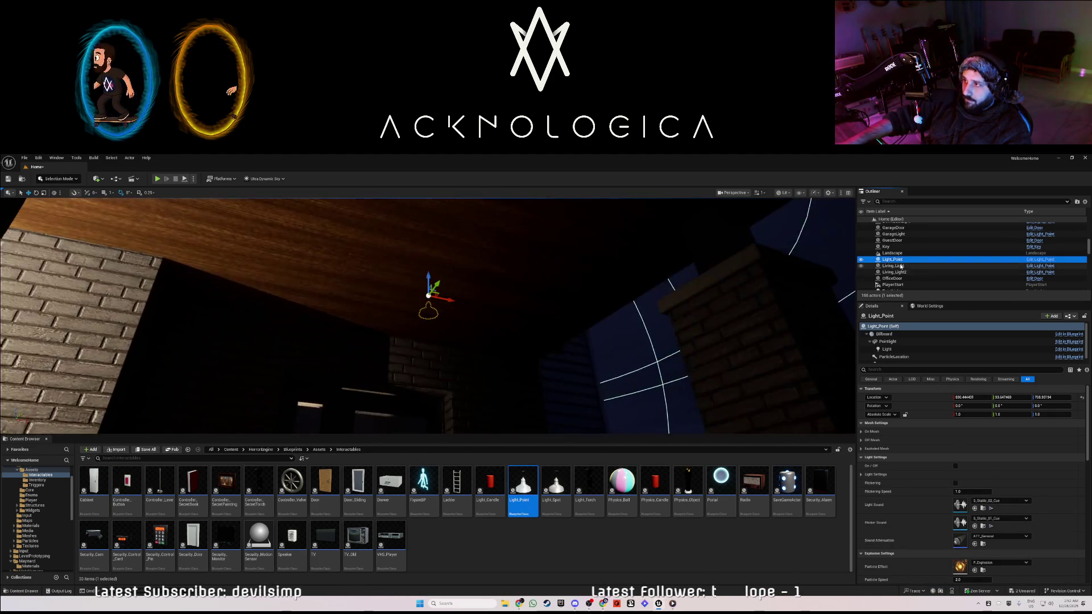
key("F2")
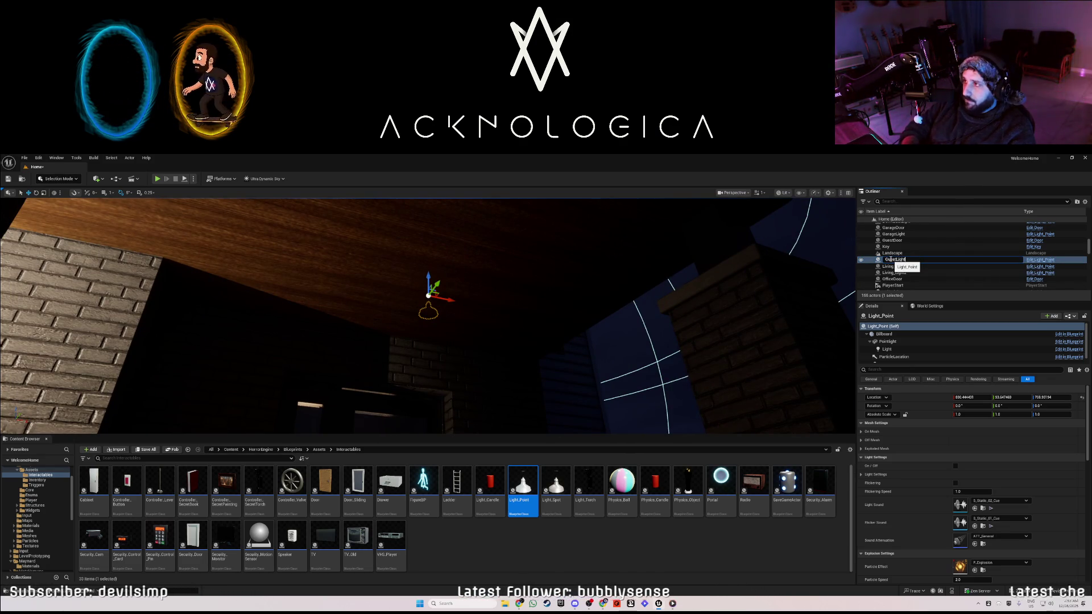
key("Return")
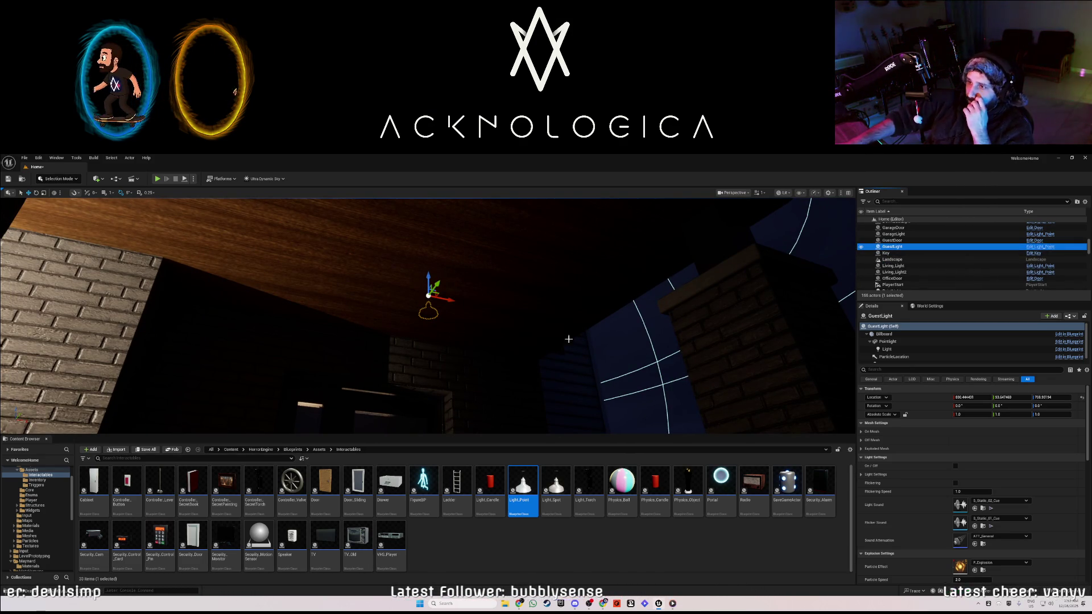
left_click(427, 298)
key("f")
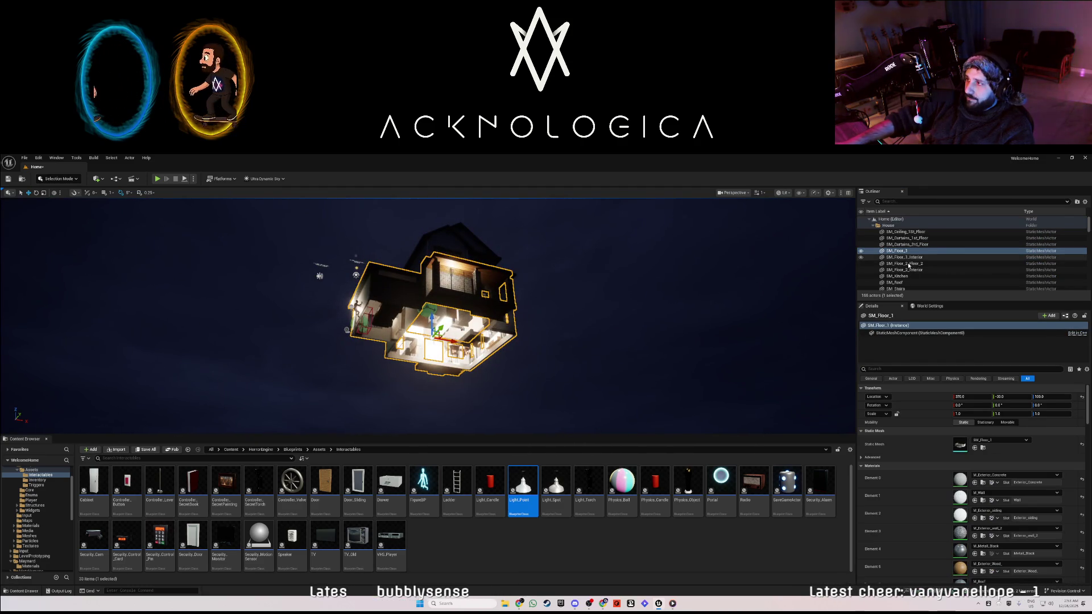
Select the bedroom's GuestLight lamp and change its Light Sound from S_Static_02_Cue to None.
scroll(907, 275, "down", 2)
double_click(895, 255)
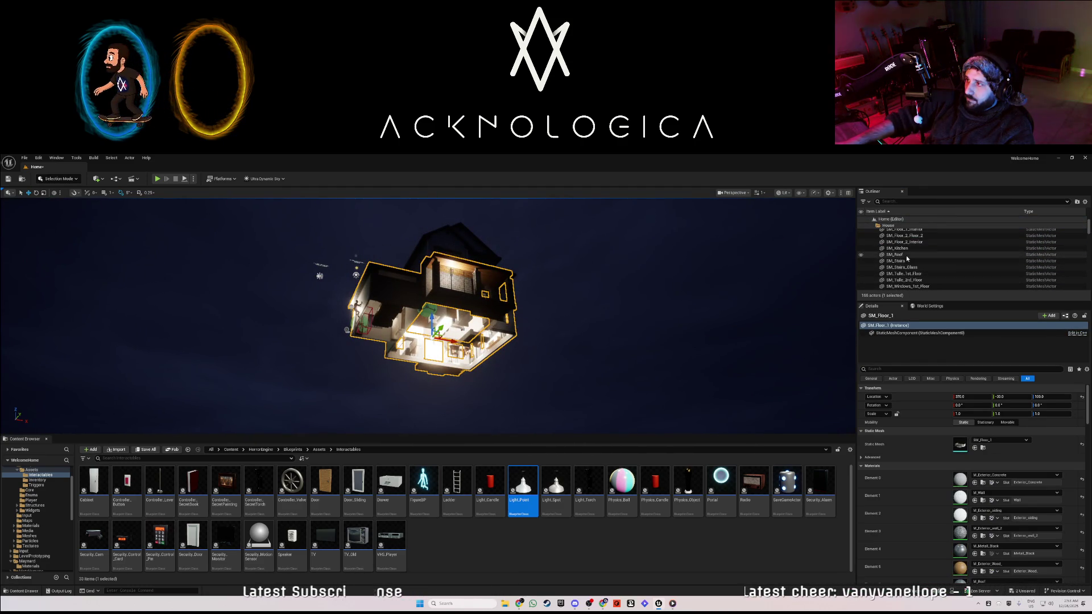
left_click_drag(173, 355, 711, 322)
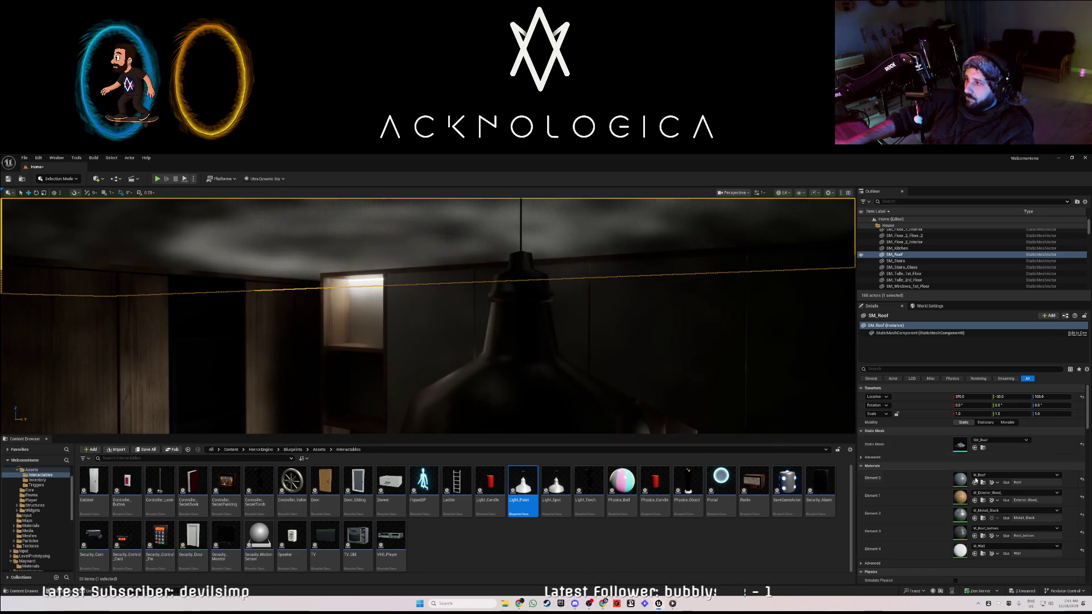
left_click(546, 342)
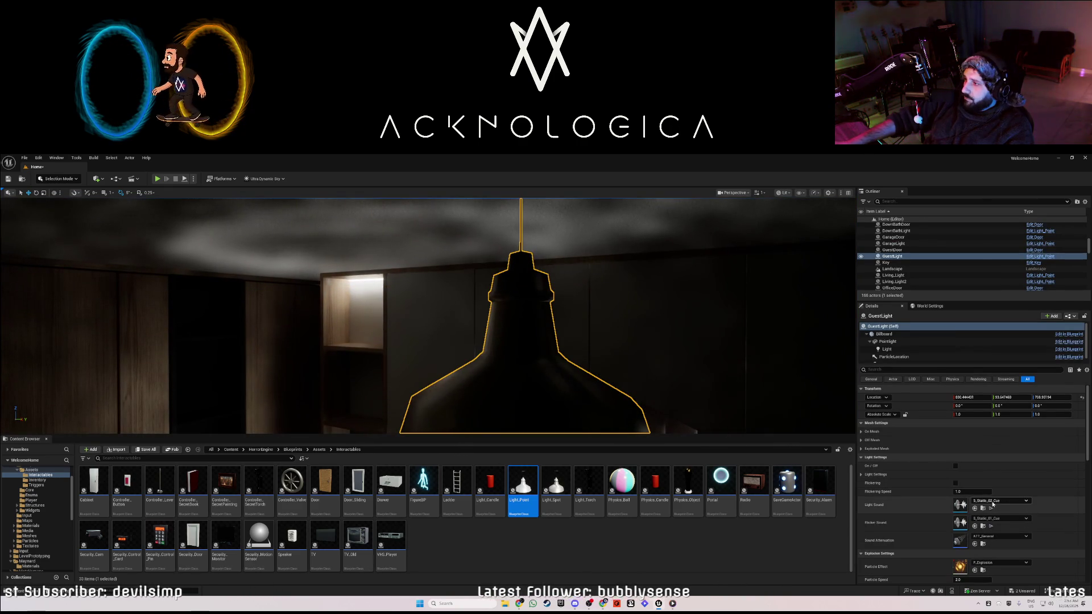
left_click(1001, 500)
left_click(984, 370)
left_click_drag(730, 421, 730, 421)
left_click_drag(628, 398, 628, 398)
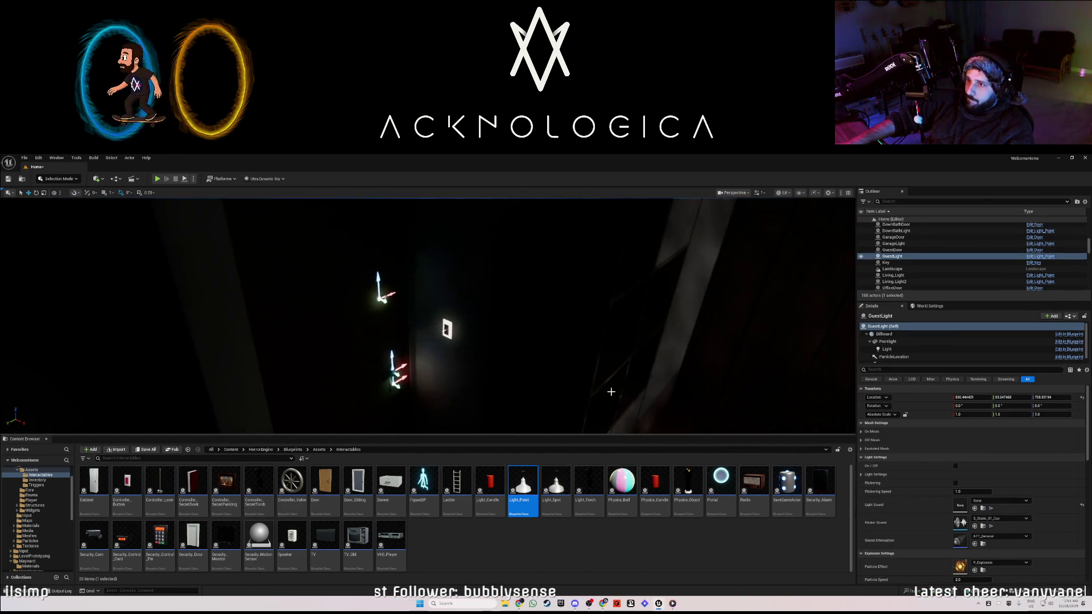
left_click(447, 328)
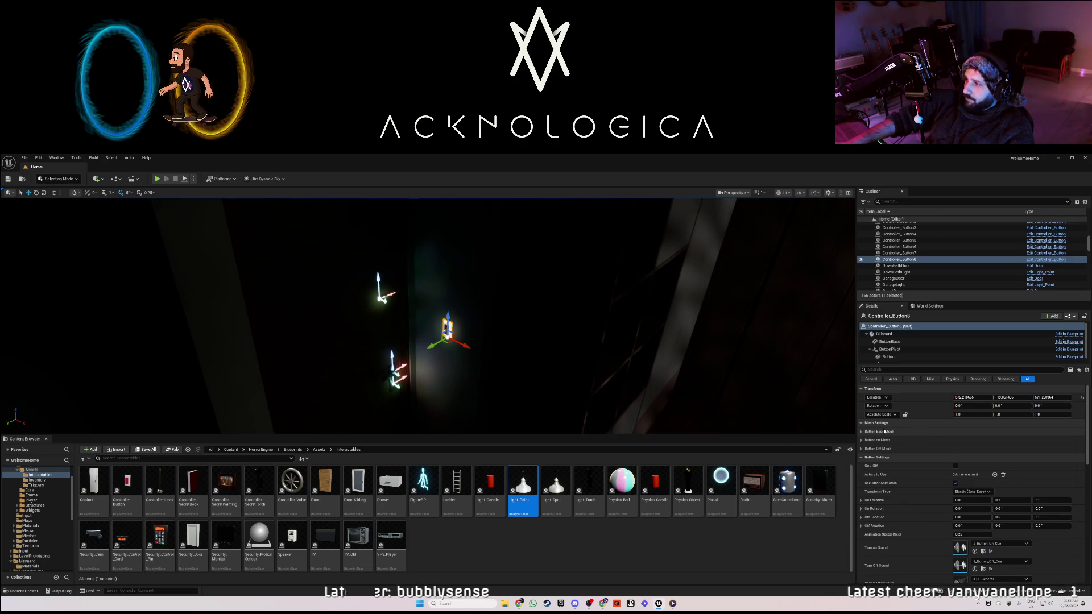
Make the wall button control GuestLight, then move the lamp's Location X from 830.44 to 786.08.
left_click(994, 474)
left_click(964, 483)
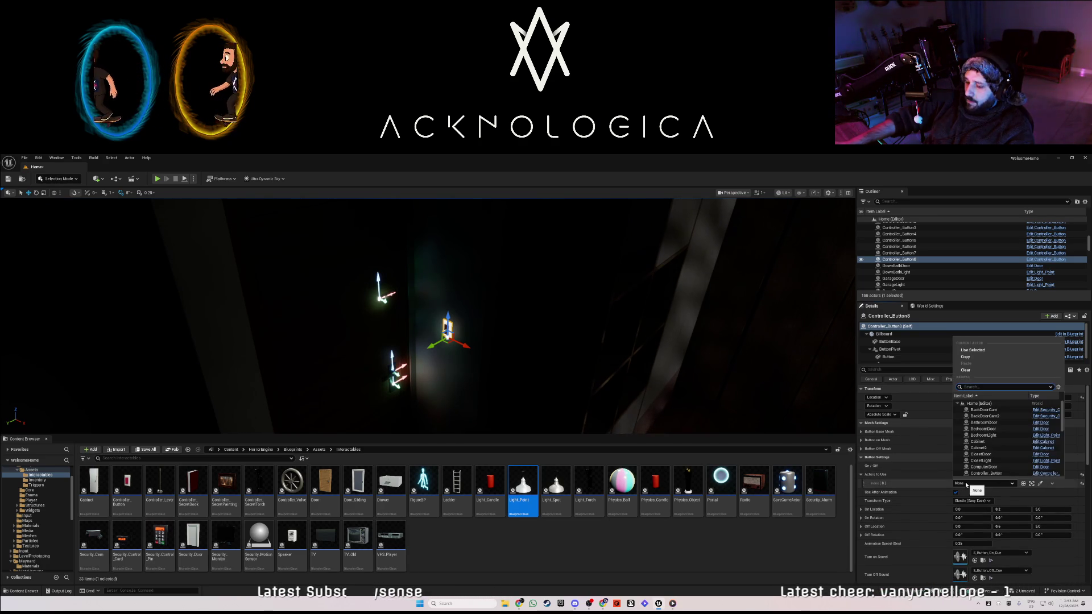
type("gu")
left_click(980, 417)
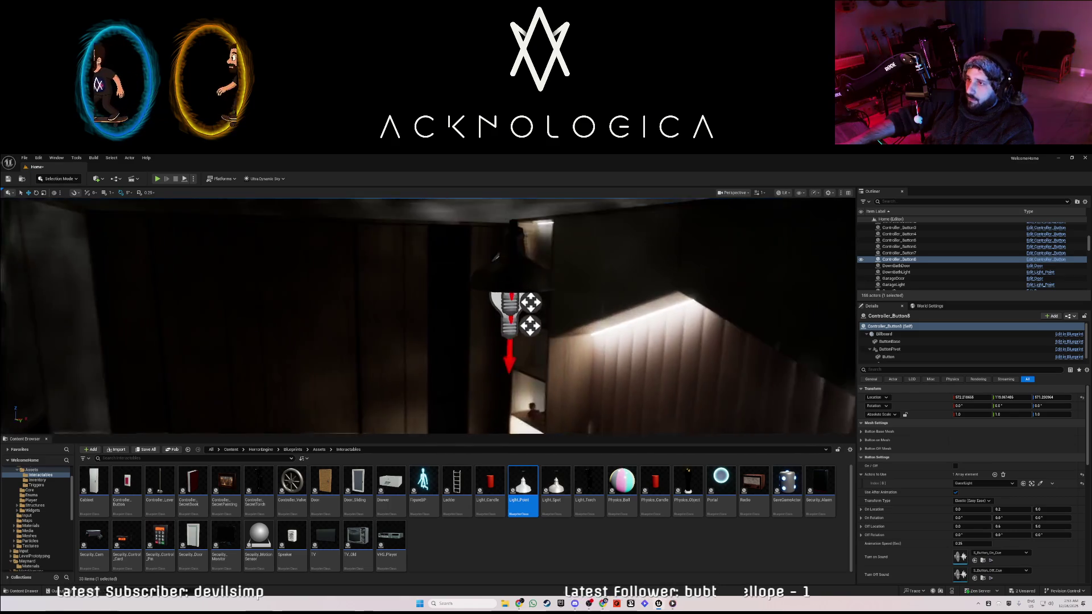
left_click(578, 287)
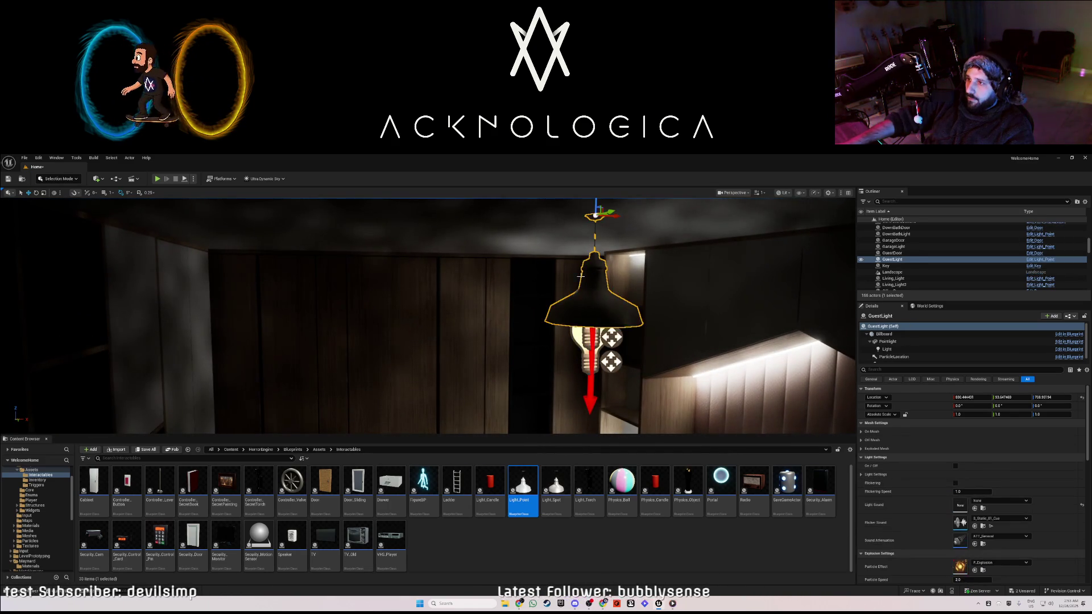
left_click_drag(609, 221, 497, 222)
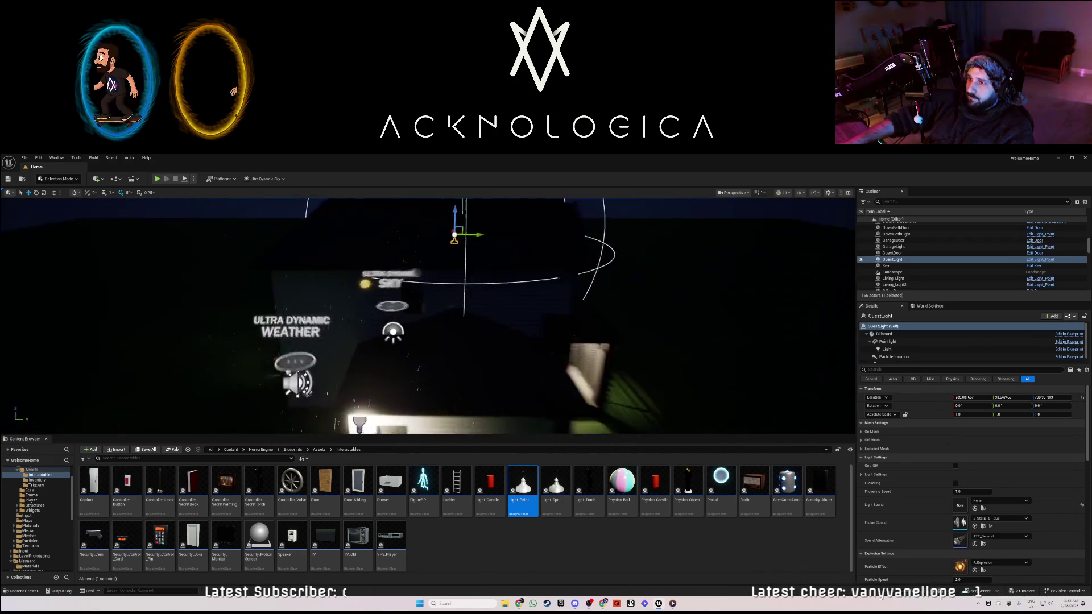
scroll(490, 305, "down", 5)
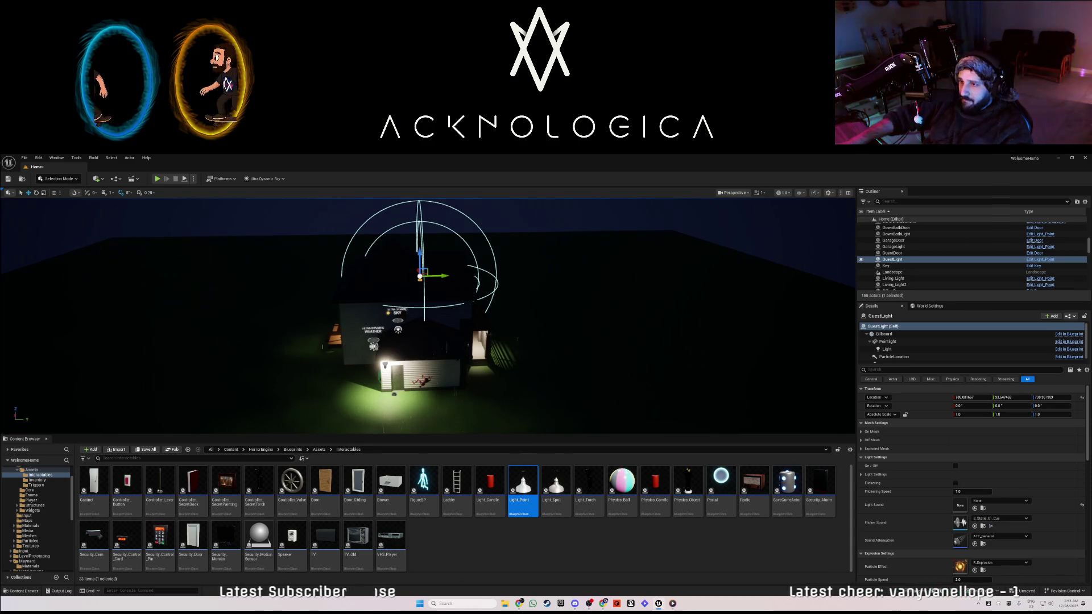
mouse_move(573, 294)
left_mouse_down()
mouse_move(464, 193)
mouse_move(354, 193)
left_mouse_up()
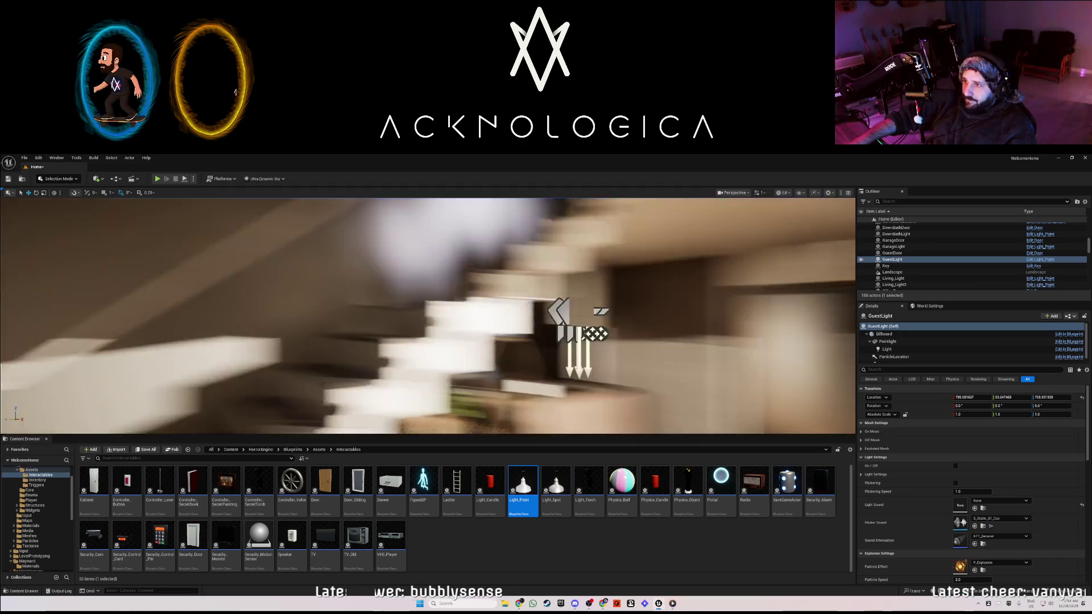
key("d")
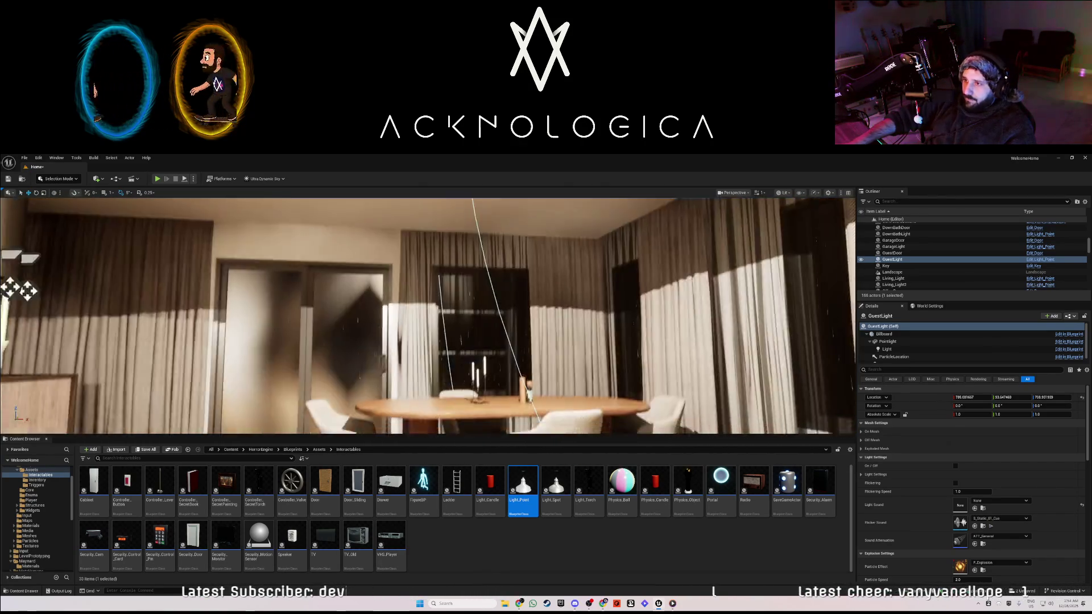
key("a")
key("a")
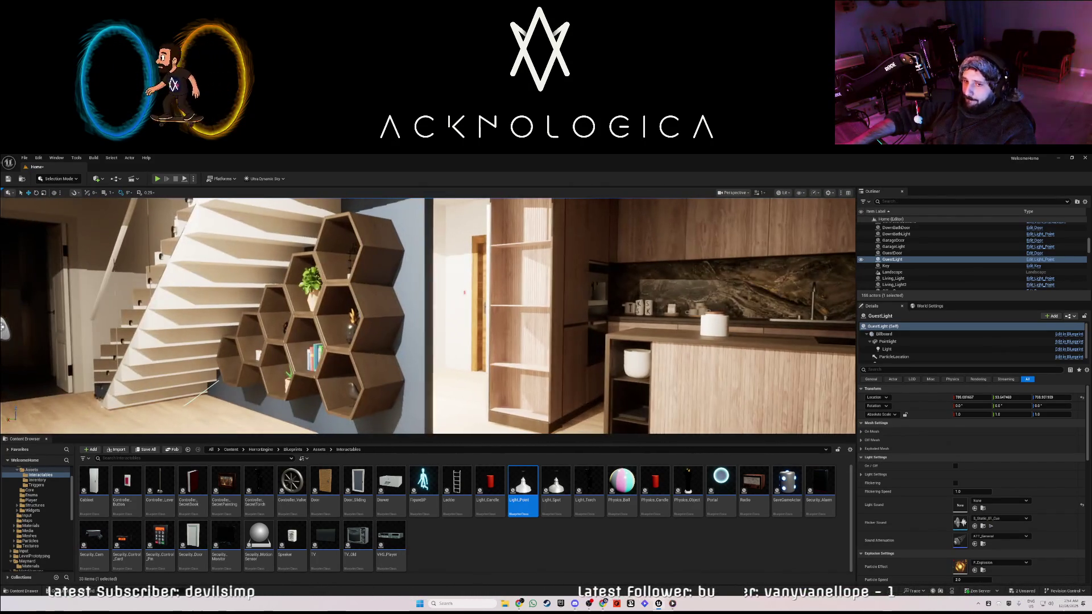
key("w")
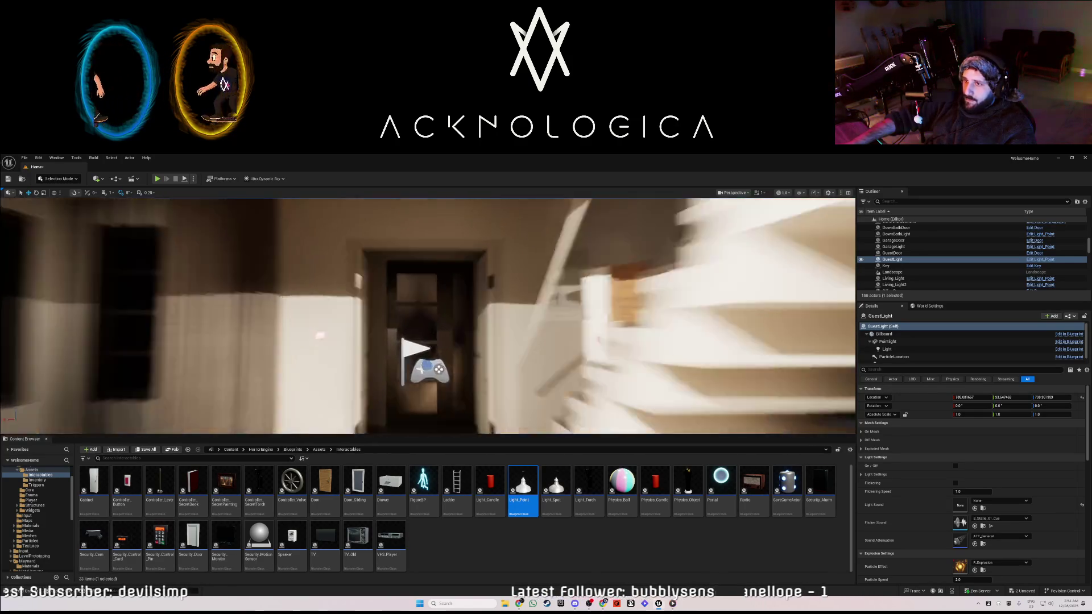
key("w")
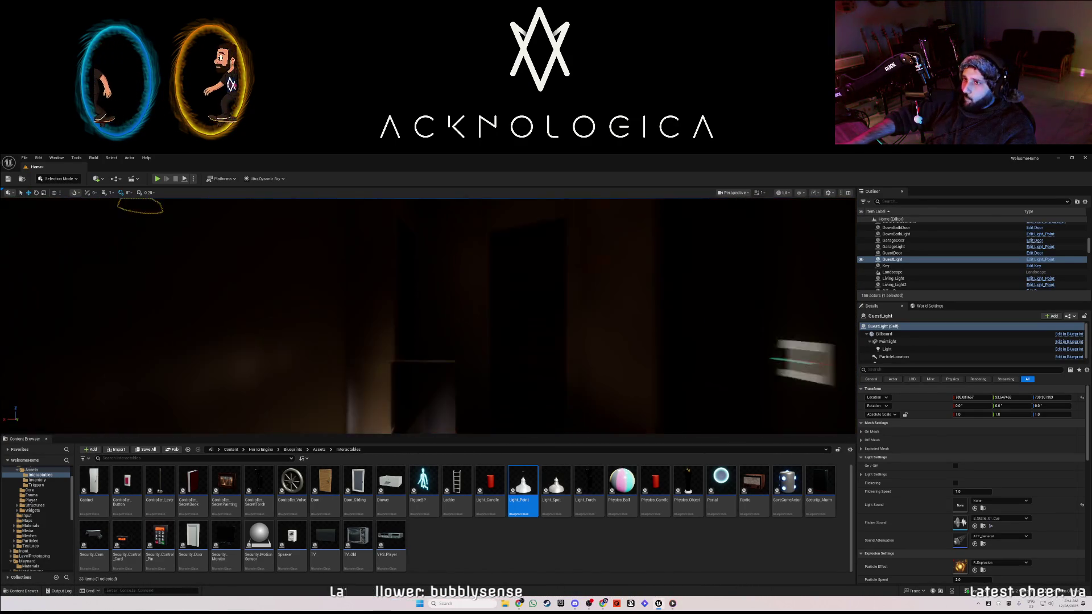
key("d")
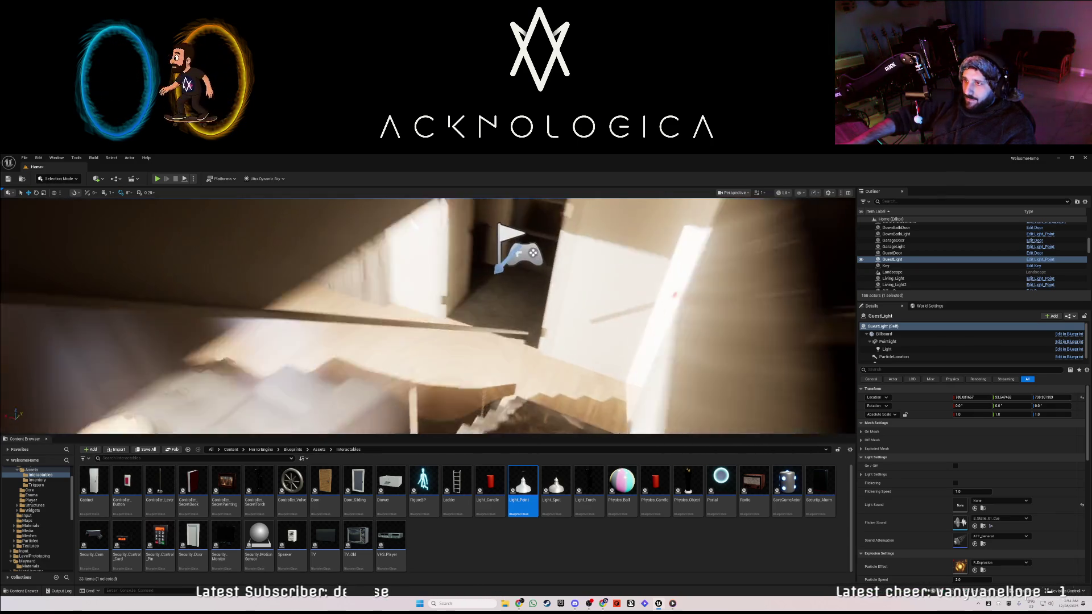
key("a")
left_click_drag(427, 316, 427, 316)
left_click_drag(654, 301, 654, 301)
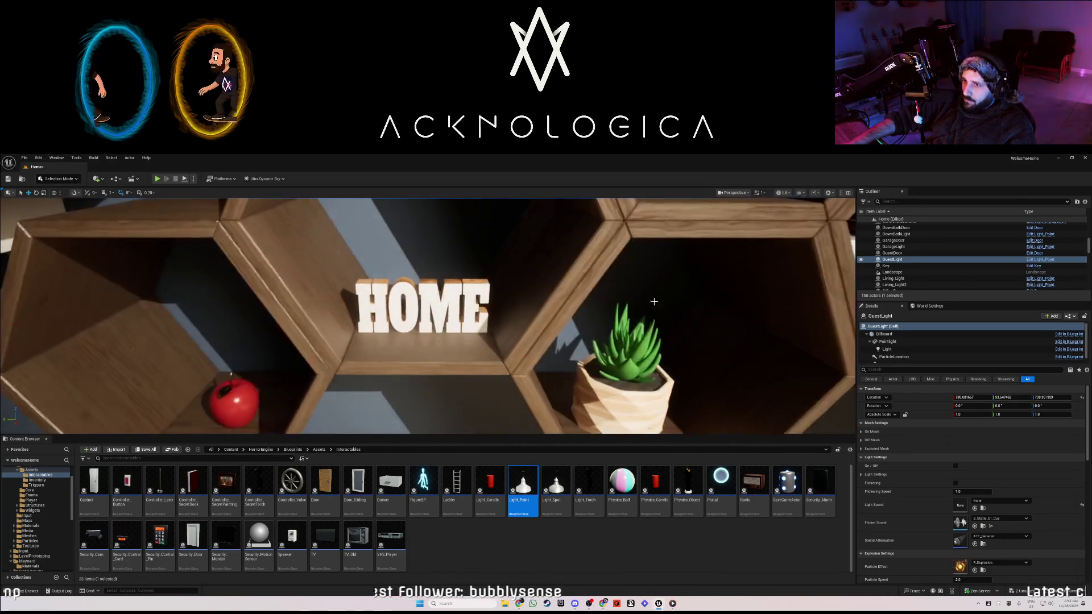
Shrink BP_DecoLetters01 (HOME) slightly and nudge it to Location X 510.6.
left_click(480, 287)
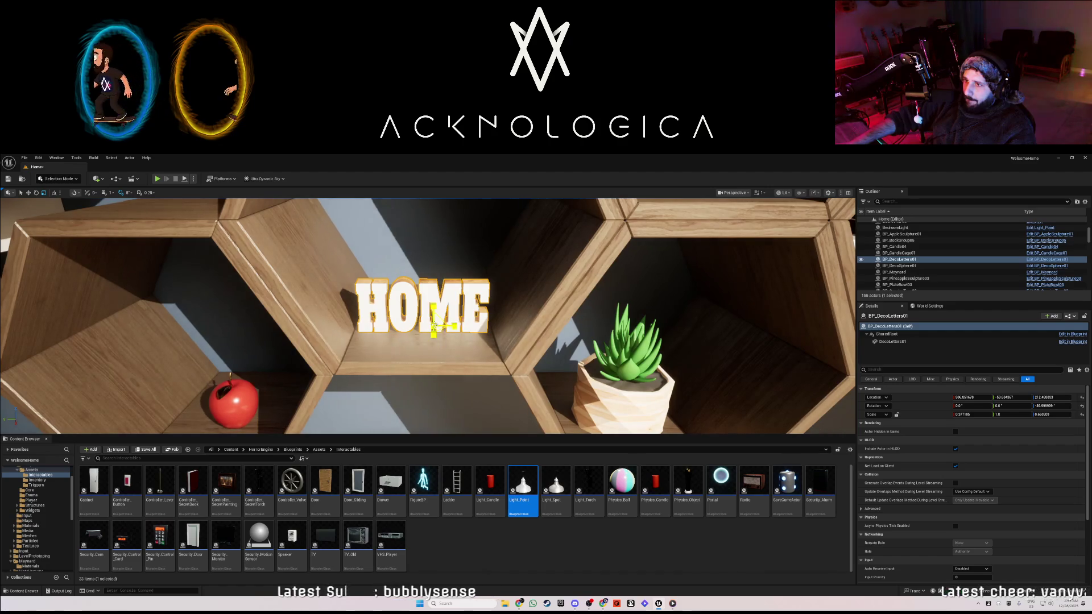
left_click_drag(436, 326, 434, 327)
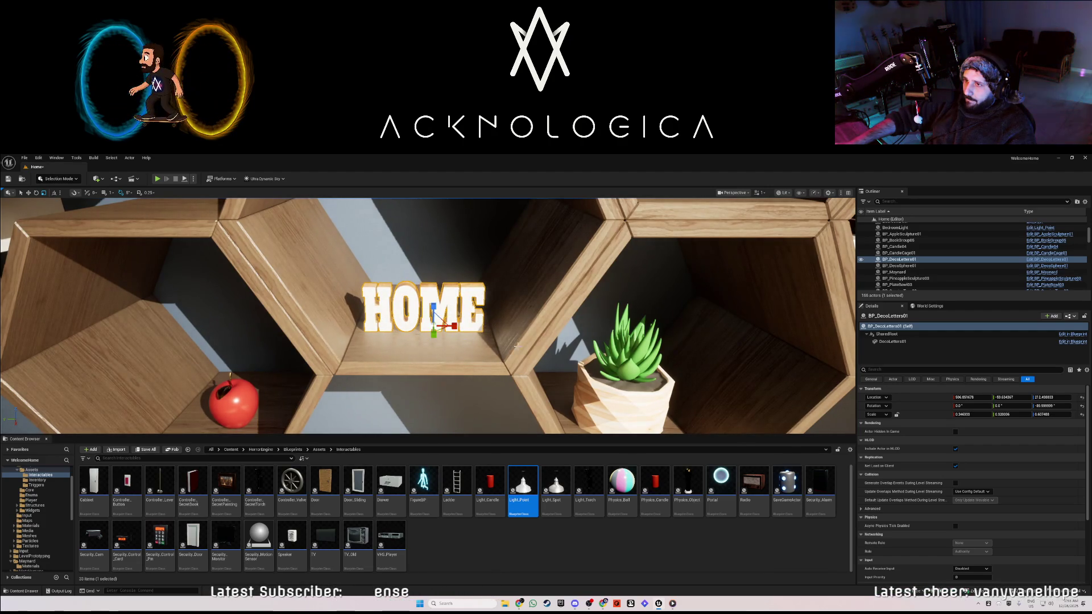
scroll(516, 346, "down", 10)
left_click(687, 378)
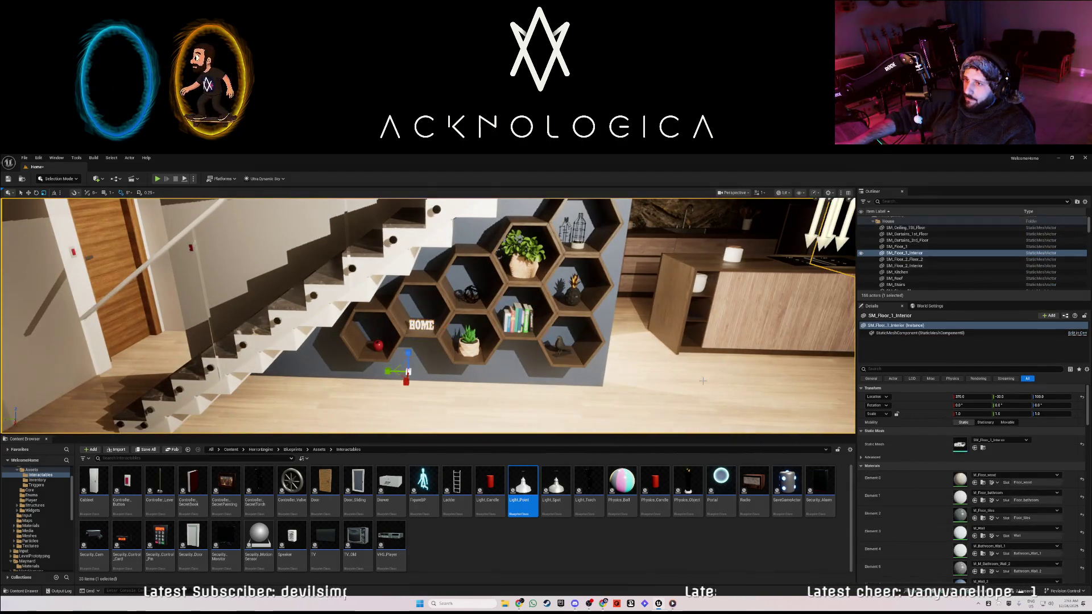
left_click(428, 330)
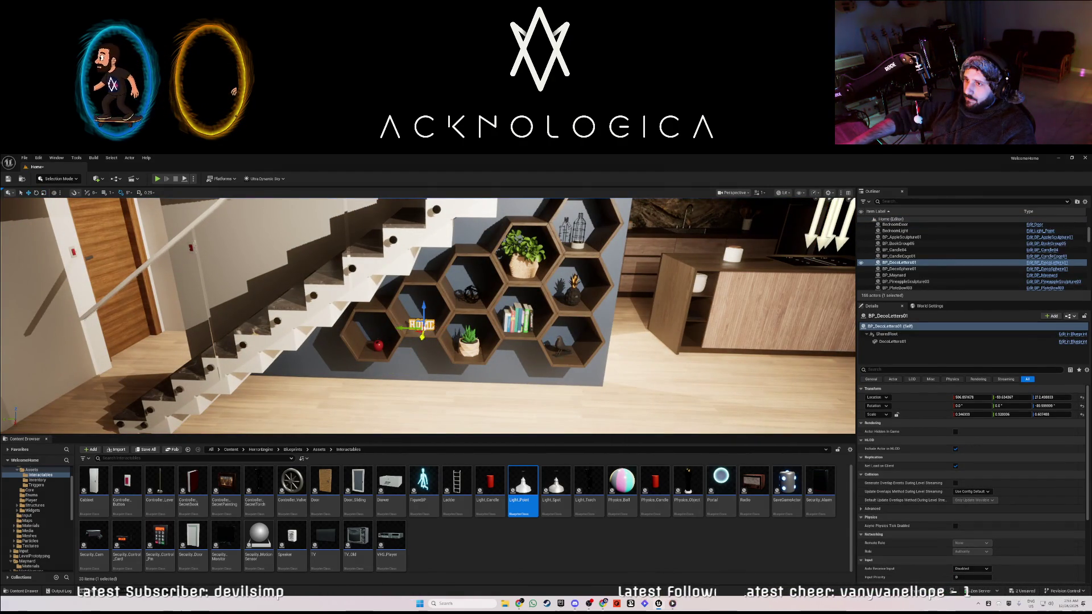
left_click_drag(421, 339, 419, 340)
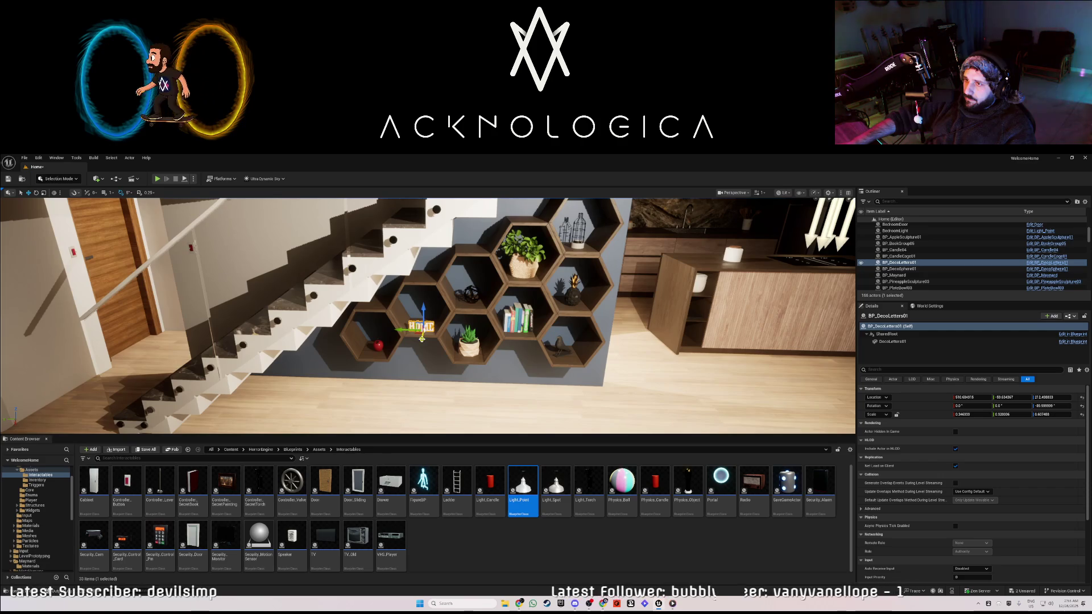
Fly the view past the kitchen island and shelves toward the stairs.
left_click_drag(600, 358, 555, 369)
left_click(555, 369)
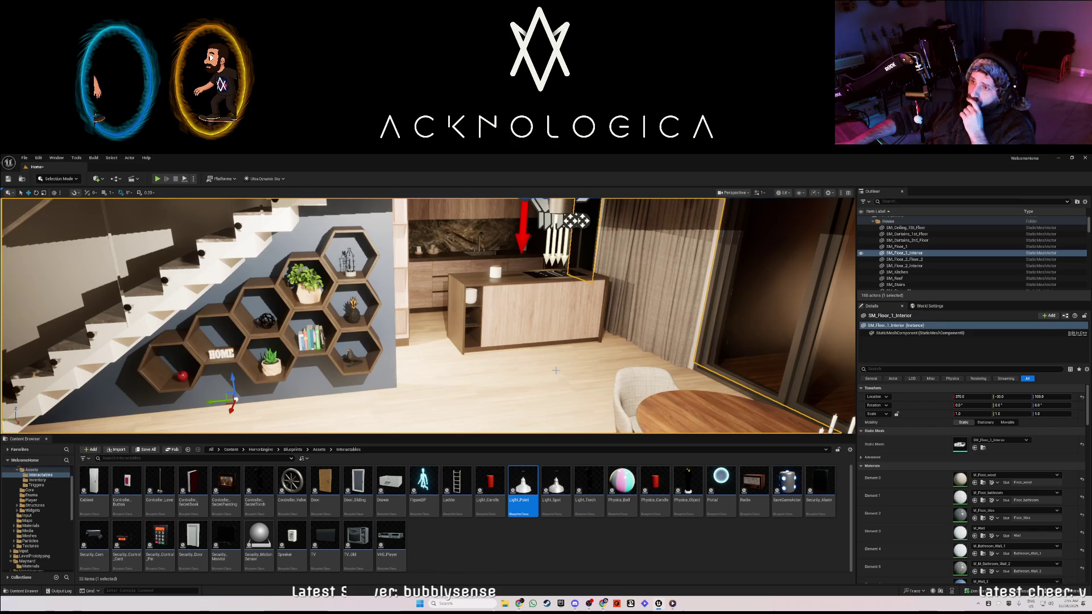
mouse_move(556, 370)
left_mouse_down()
mouse_move(546, 312)
mouse_move(499, 336)
left_mouse_up()
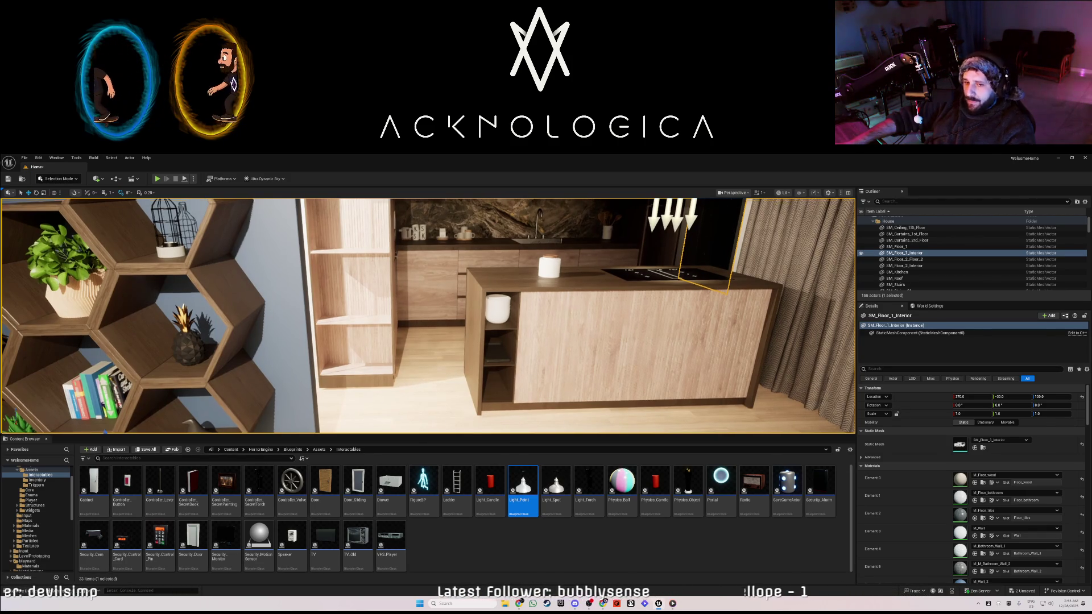
left_click_drag(504, 335, 489, 336)
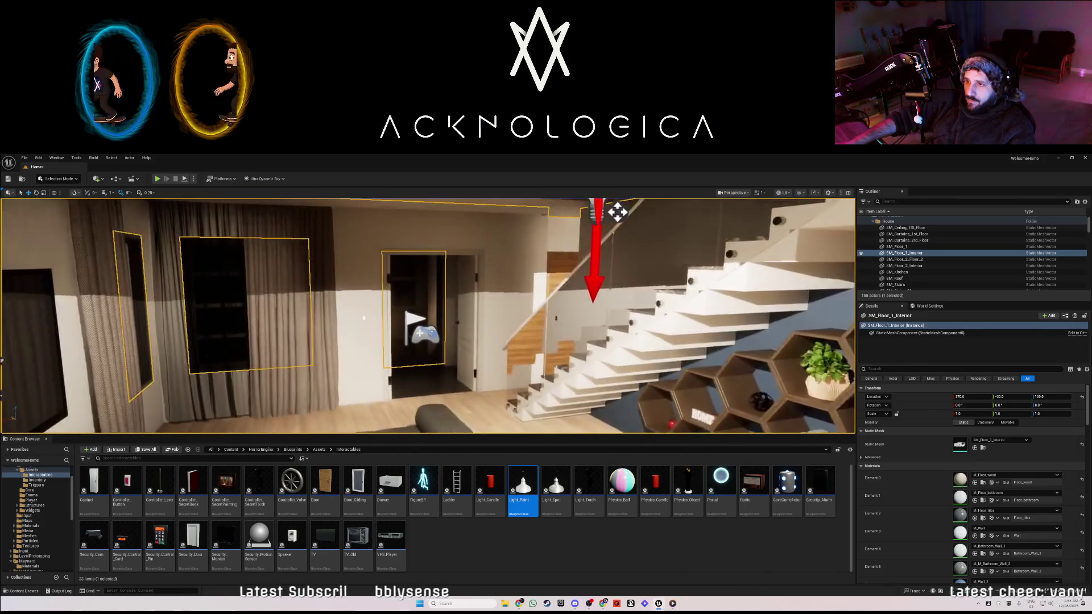
left_click_drag(428, 316, 355, 315)
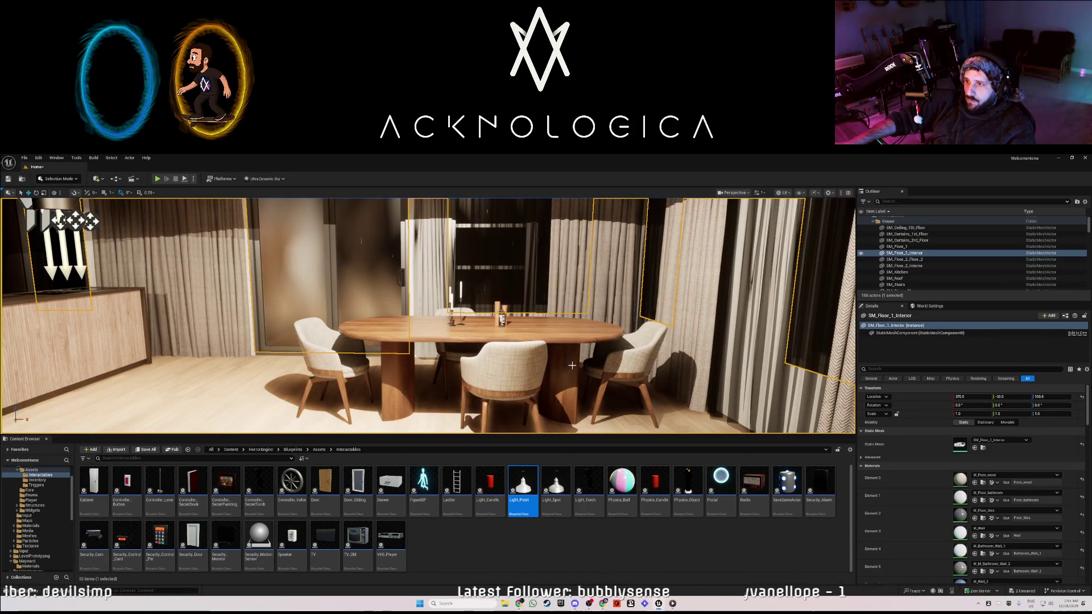
Select the dining candles and first-floor interior, frame them, and switch the viewport to Unlit.
left_click(504, 322)
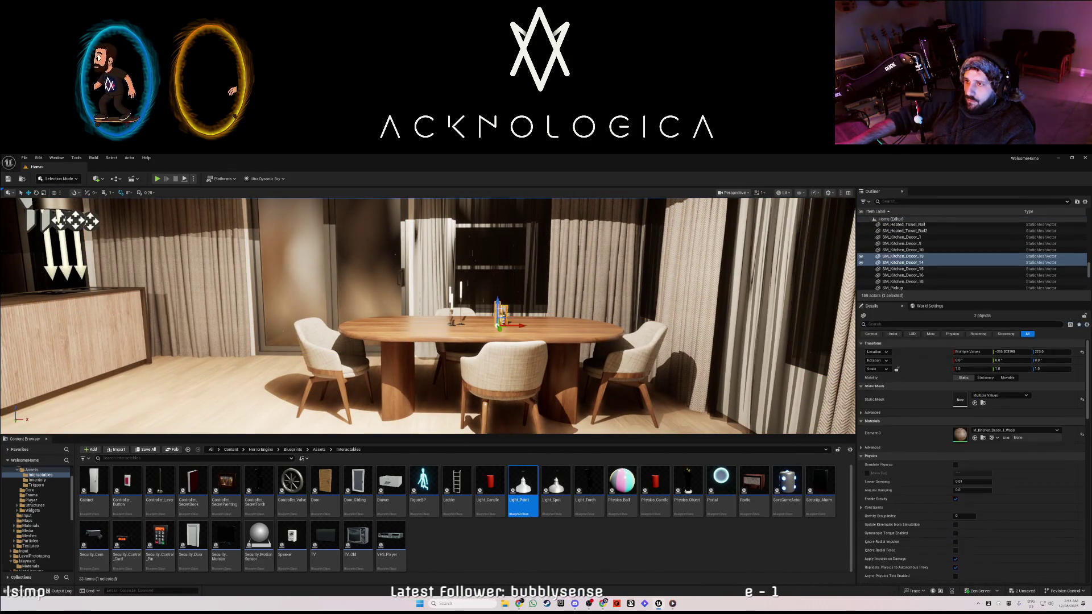
left_click(516, 325, "ctrl")
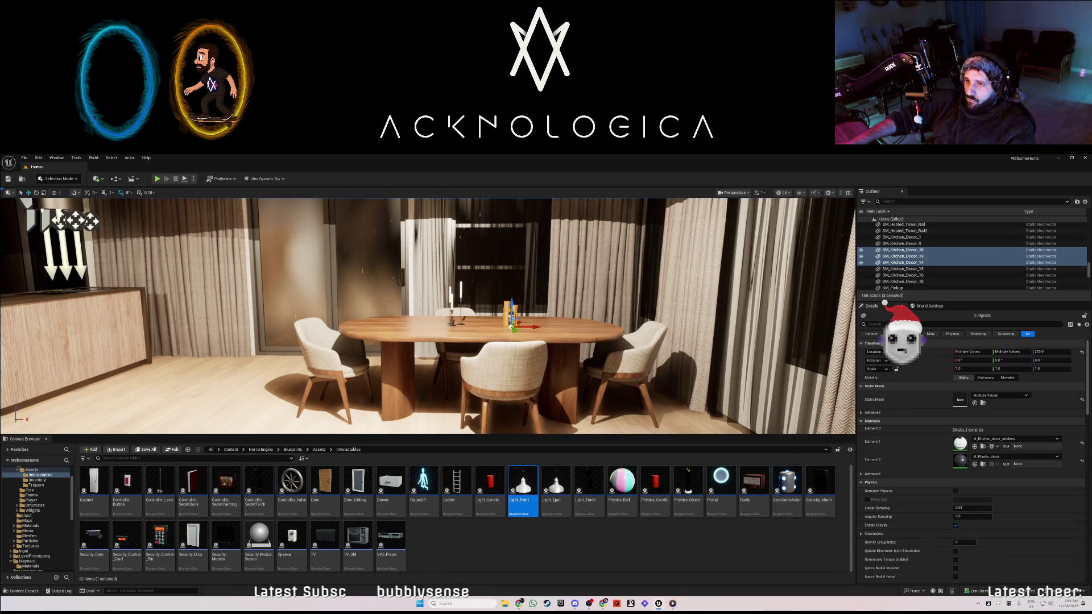
left_click(261, 356)
key("f")
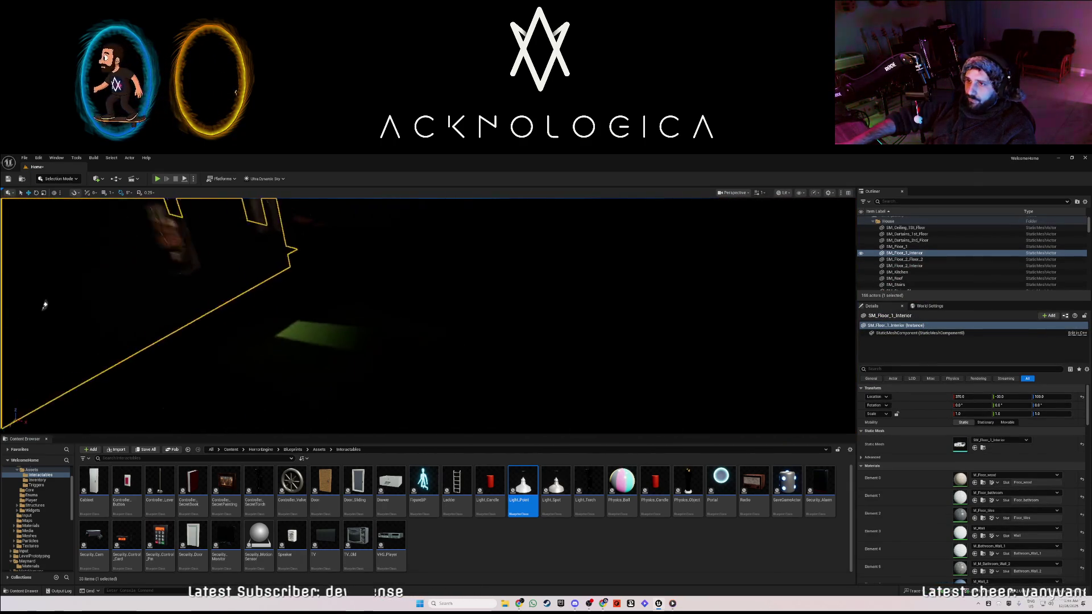
left_click(783, 193)
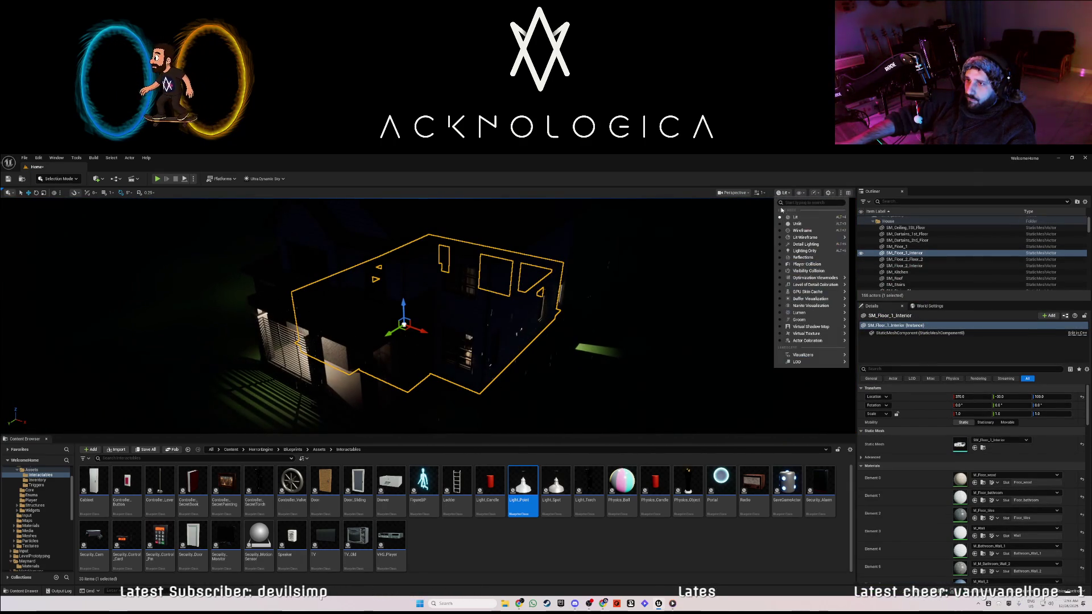
left_click(797, 223)
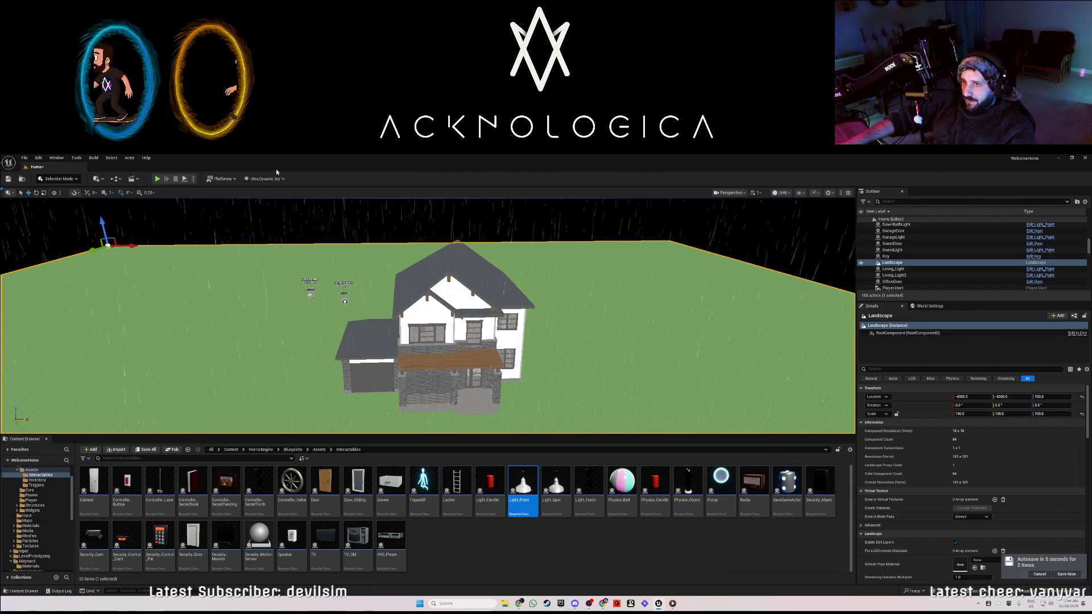
Save the Home level with Ctrl+S, then fly the view across the landscape.
key("ctrl+s")
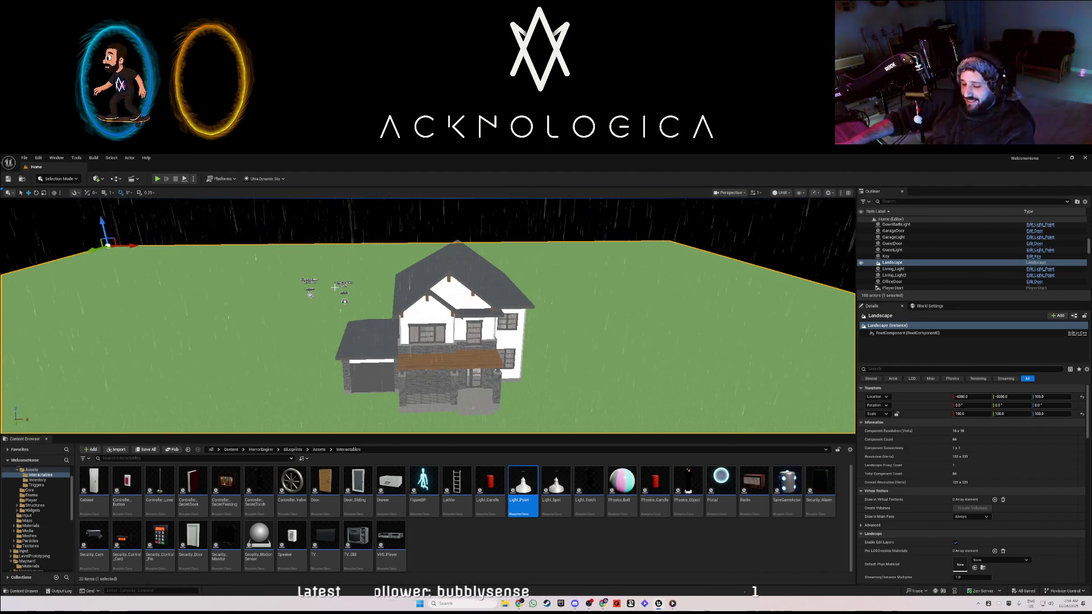
left_click_drag(333, 285, 165, 244)
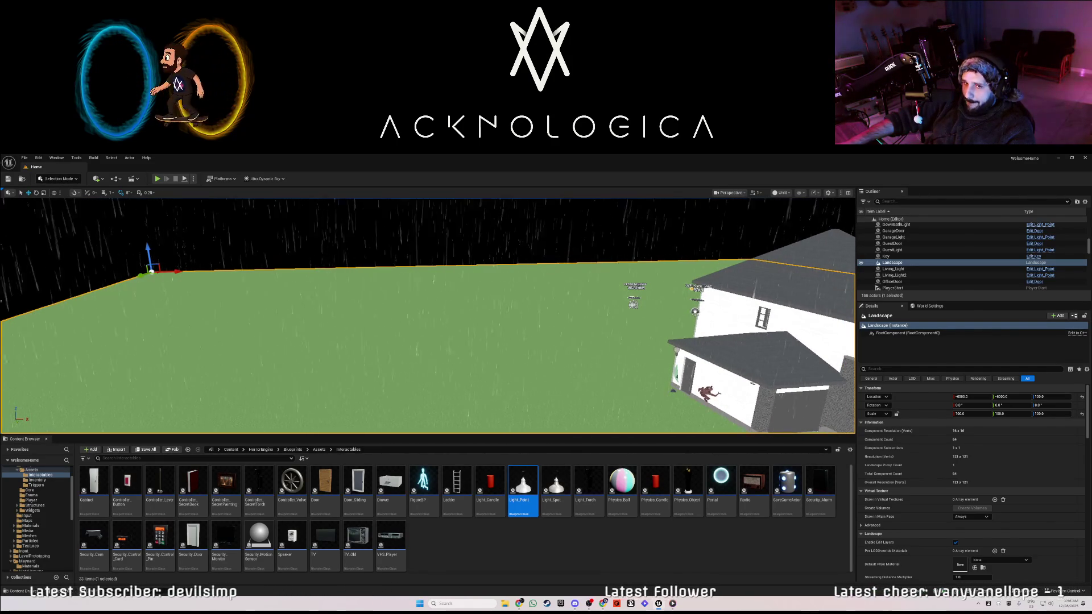
mouse_move(427, 313)
left_mouse_down()
mouse_move(546, 312)
mouse_move(424, 312)
left_mouse_up()
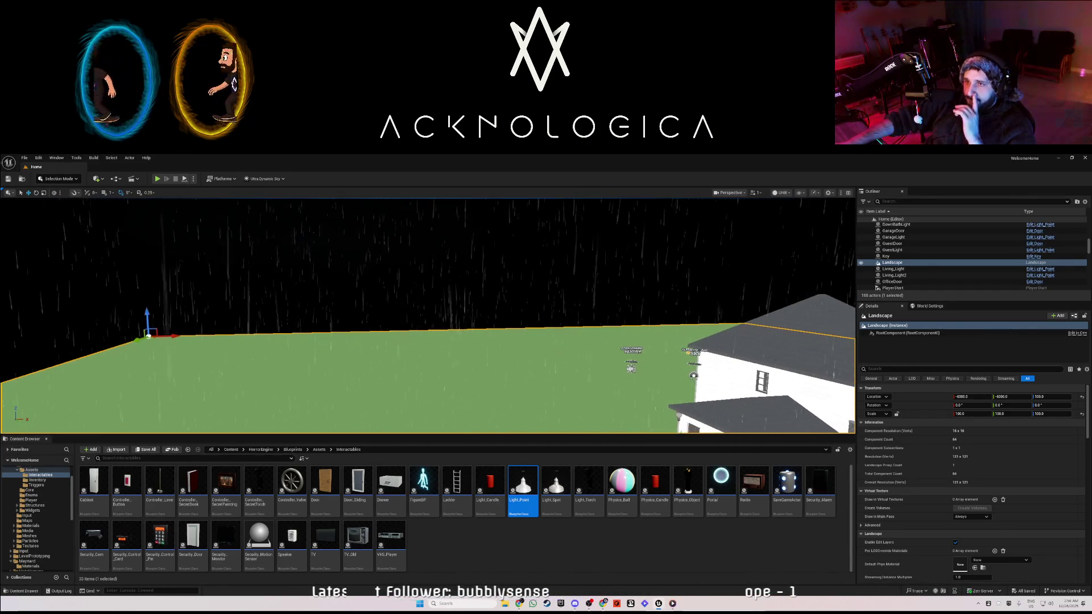
left_click(57, 158)
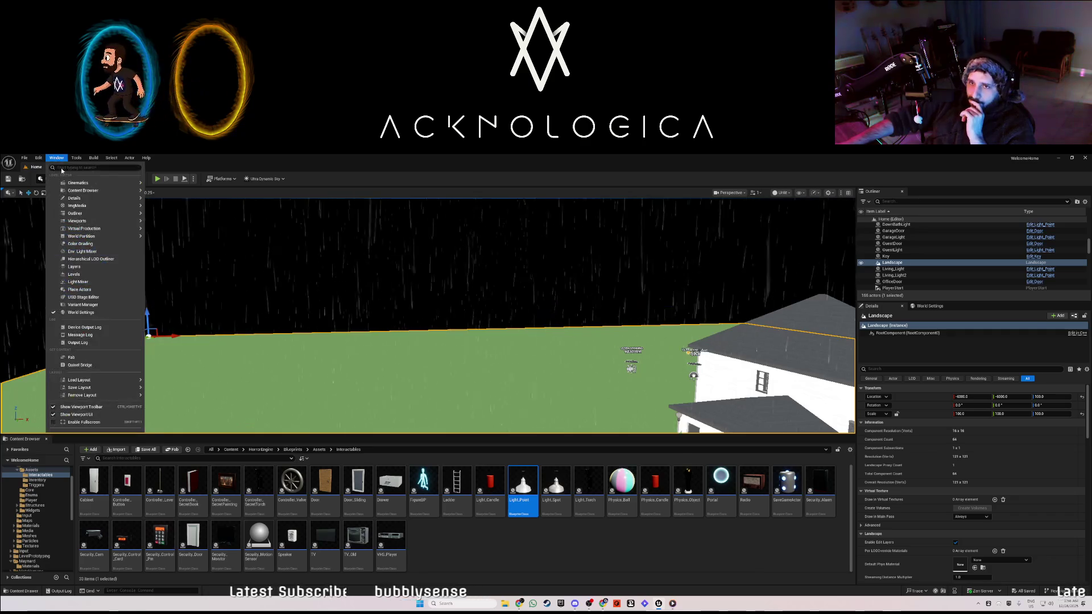
Choose Fab from the Window menu to open the marketplace's Discover page.
left_click(86, 357)
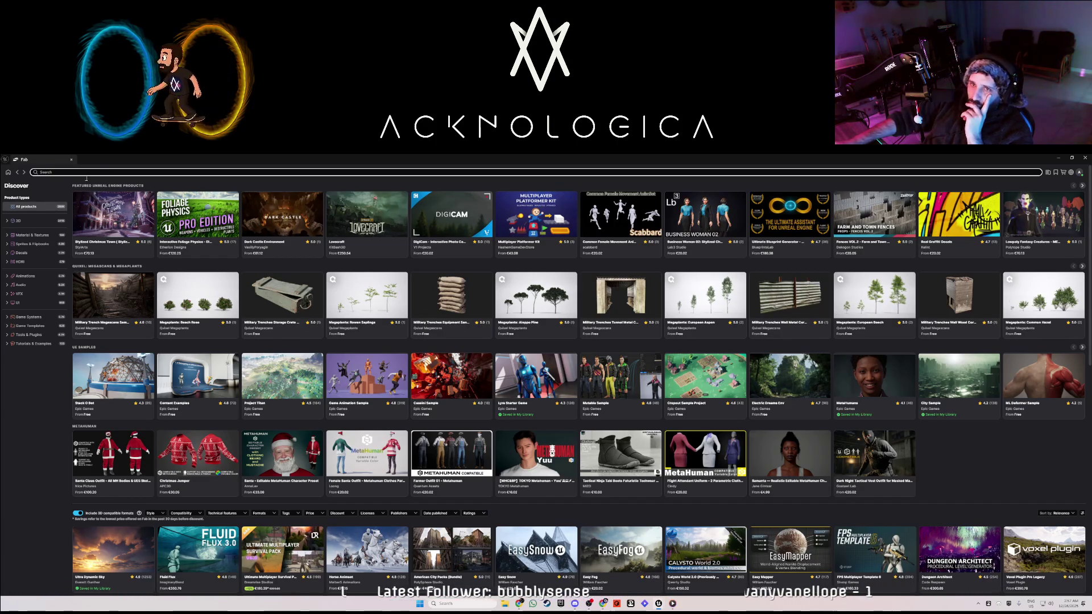
Filter Fab's My Library to 3D > Nature & Plants > Trees.
left_click(1048, 172)
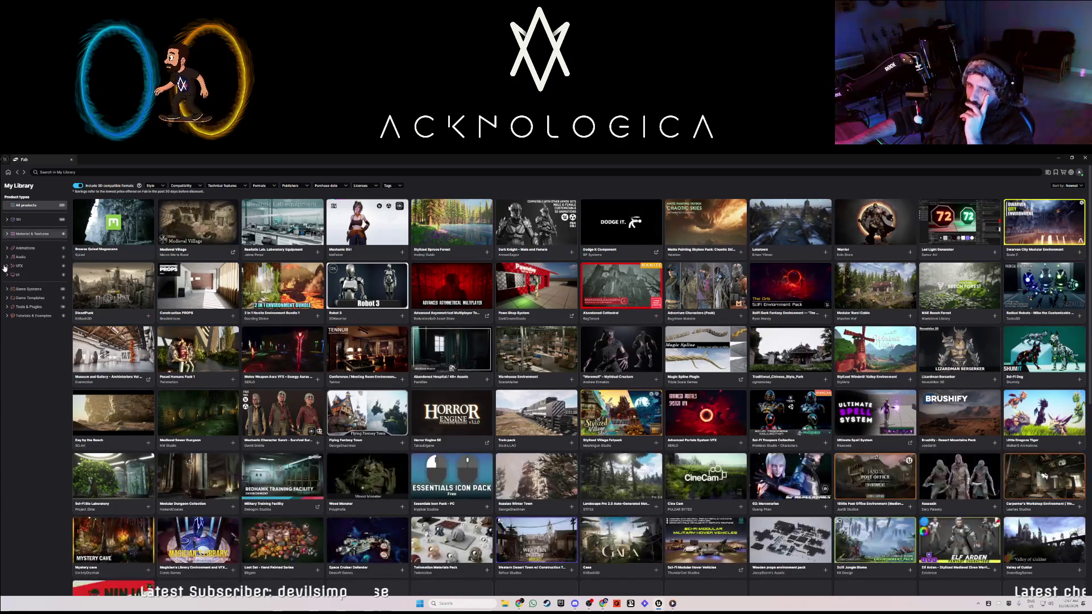
left_click(6, 234)
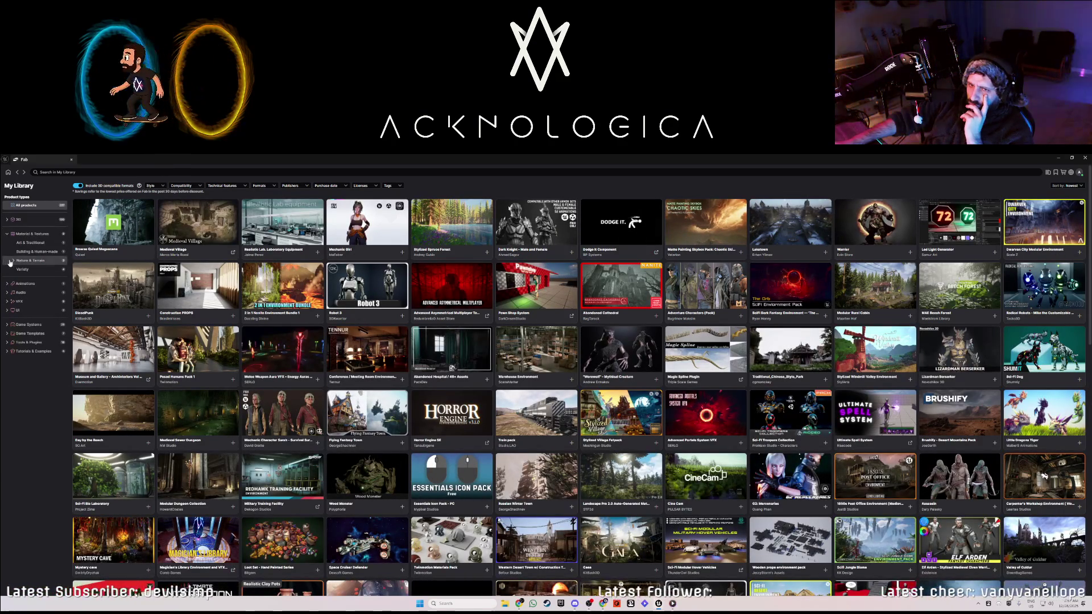
left_click(28, 260)
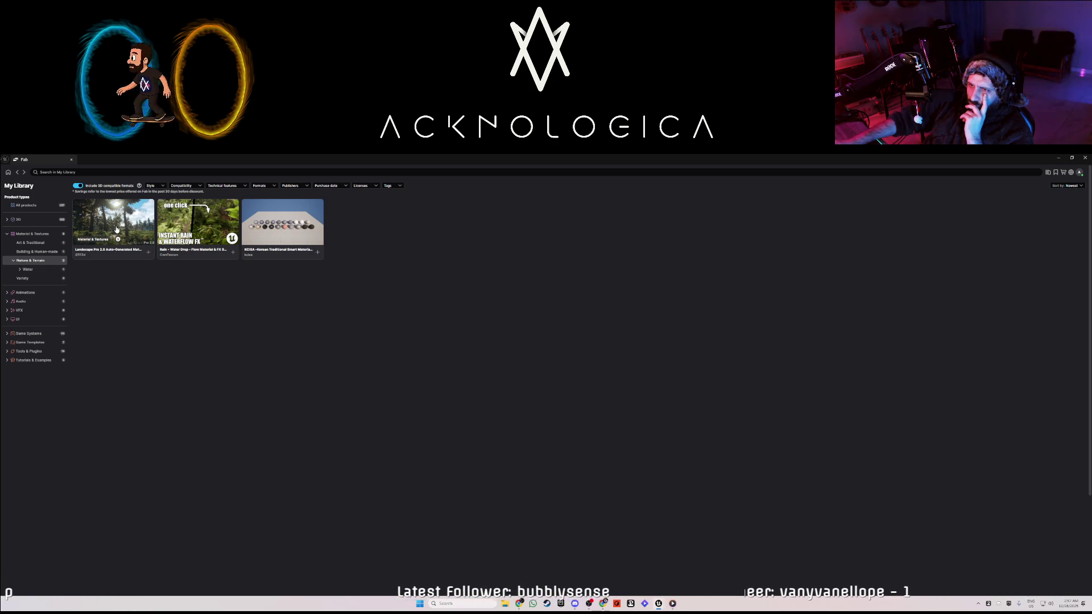
left_click(7, 220)
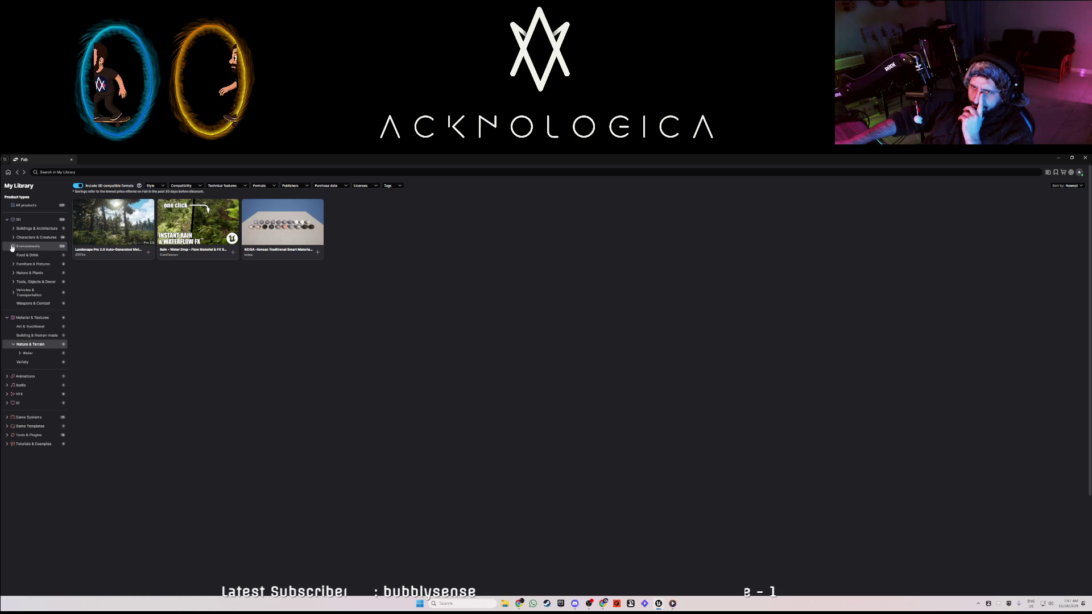
left_click(12, 273)
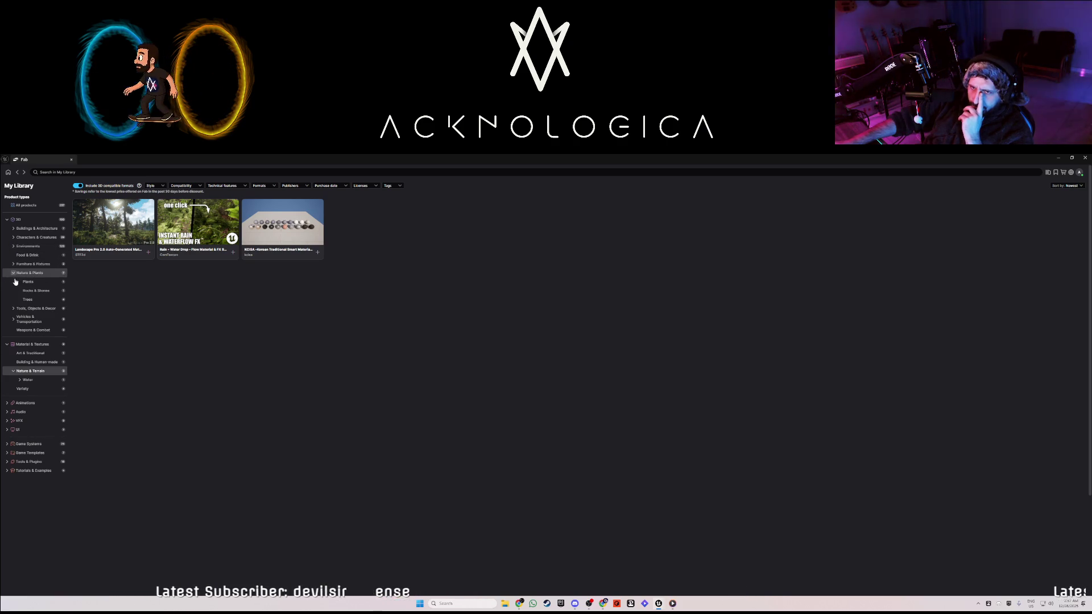
left_click(44, 303)
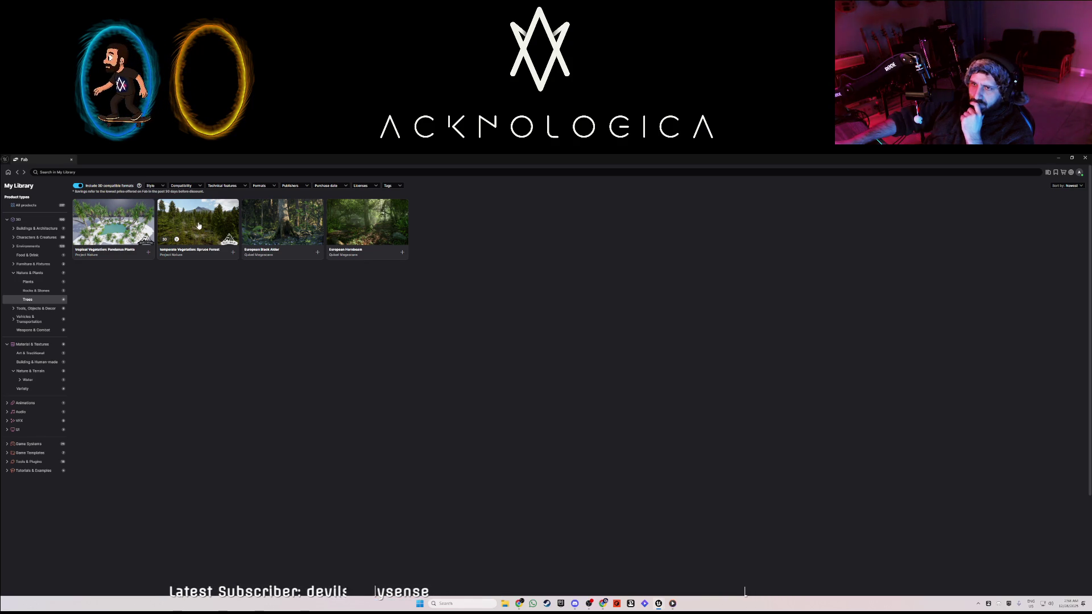
Browse the Spruce Forest product gallery, then return to the tree list.
left_click(199, 225)
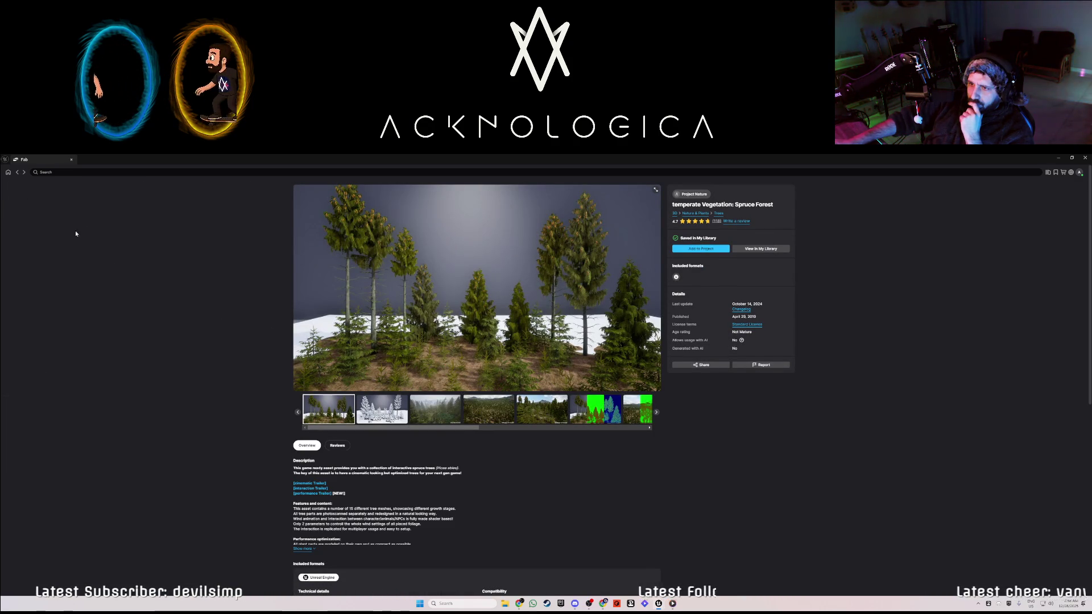
left_click(434, 410)
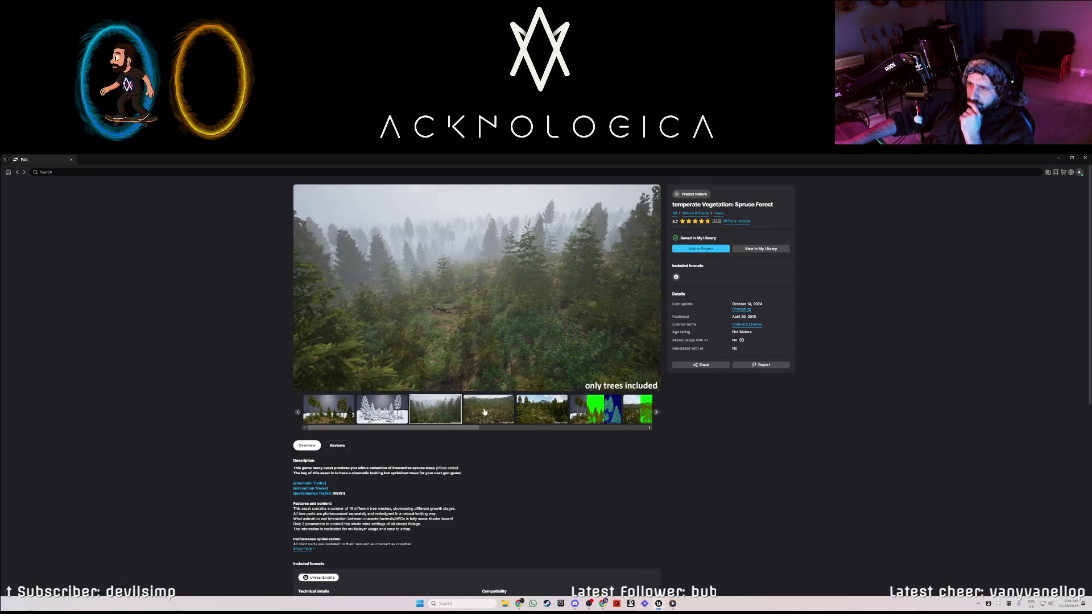
left_click(486, 412)
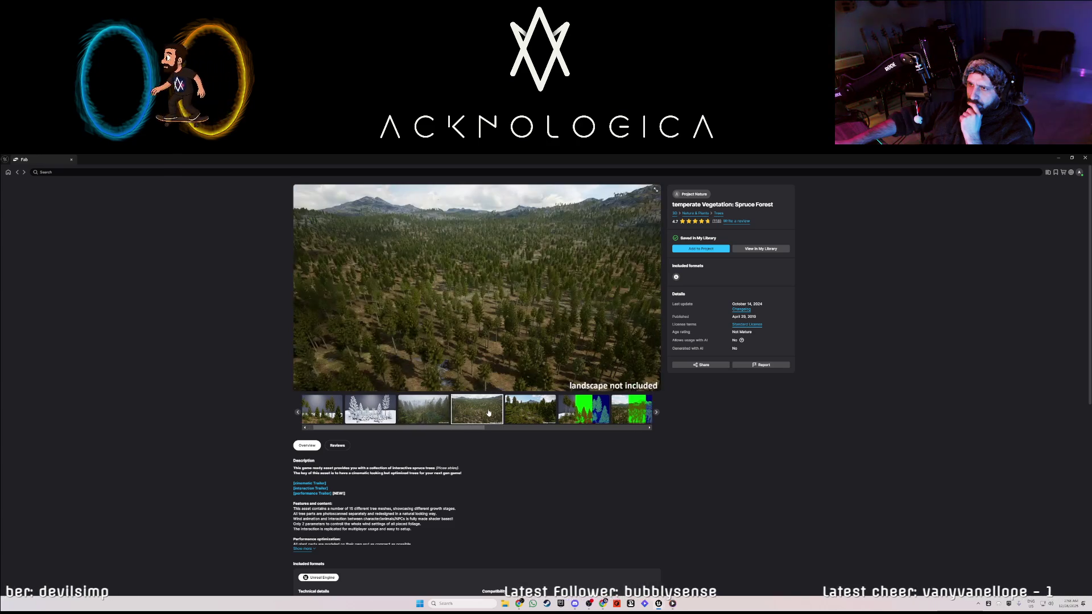
left_click(530, 409)
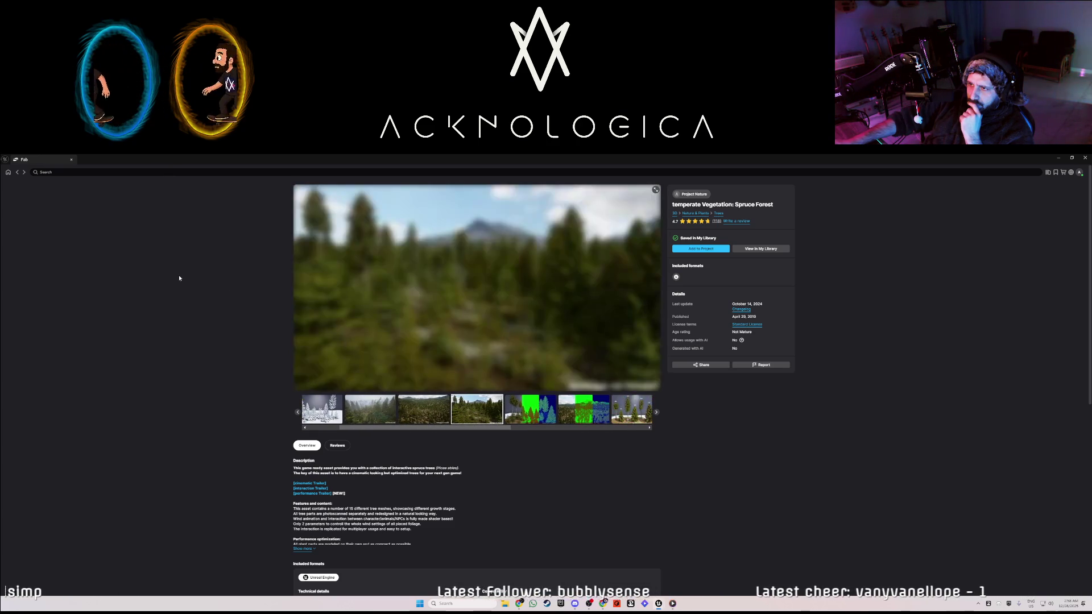
left_click(17, 174)
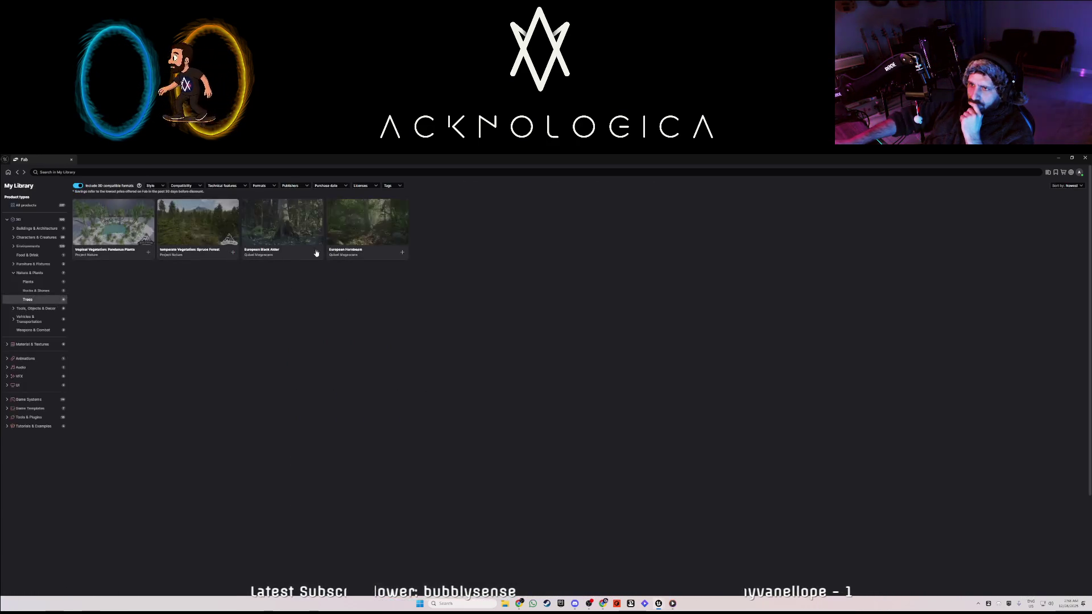
Browse the European Black Alder gallery images, then return to the tree list.
left_click(293, 230)
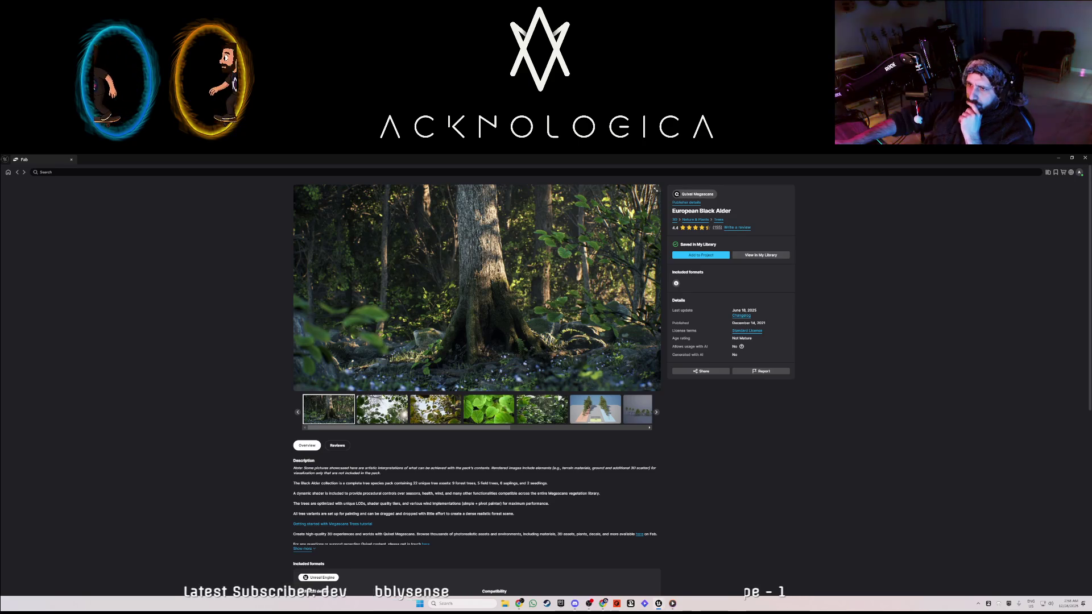
left_click(376, 414)
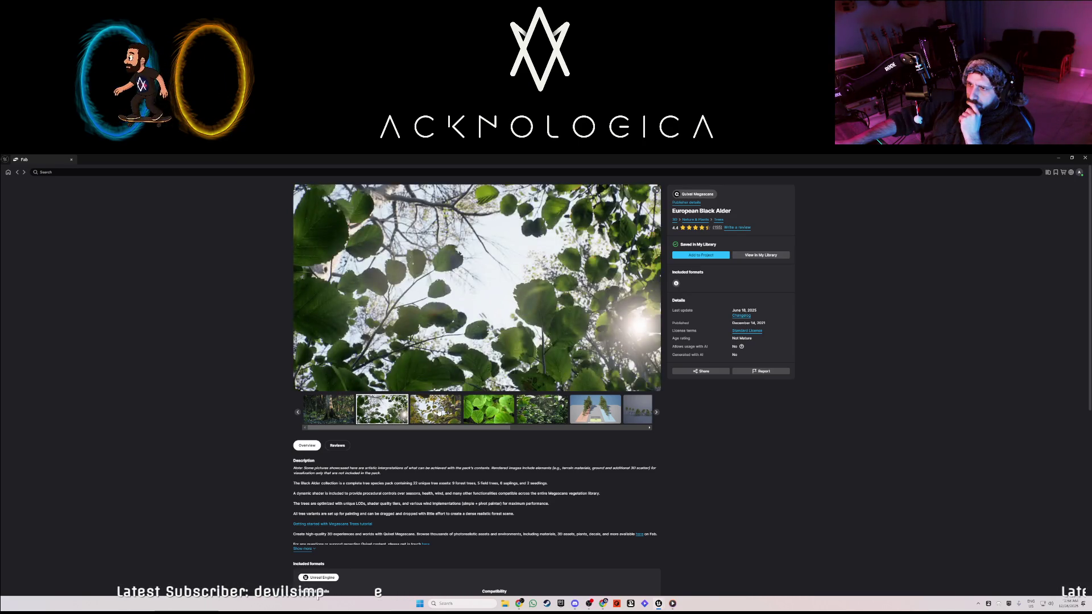
left_click(438, 413)
left_click(488, 414)
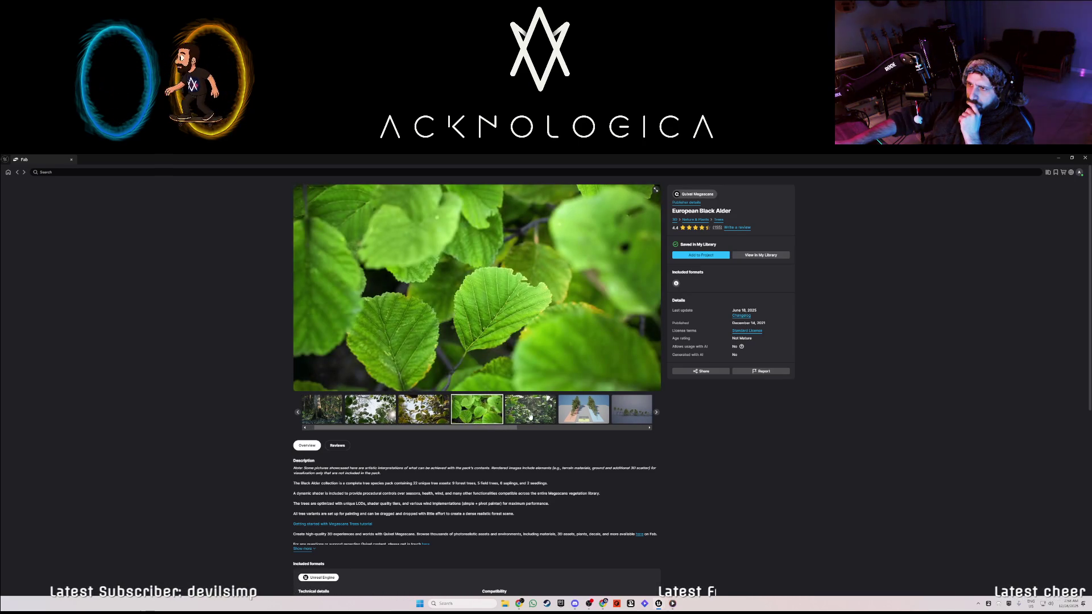
left_click(530, 417)
left_click(538, 412)
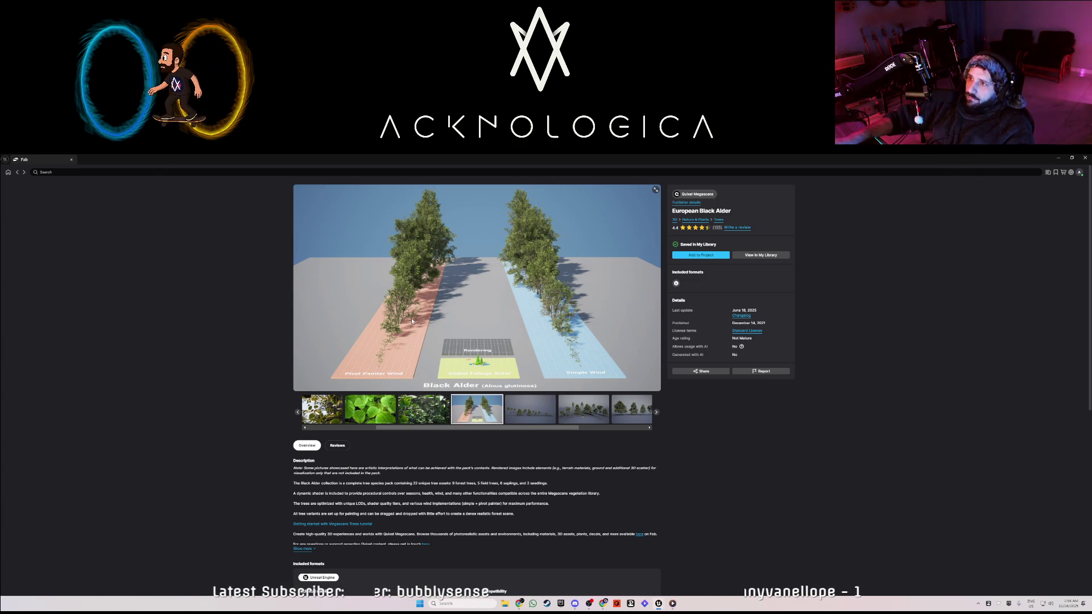
left_click(577, 414)
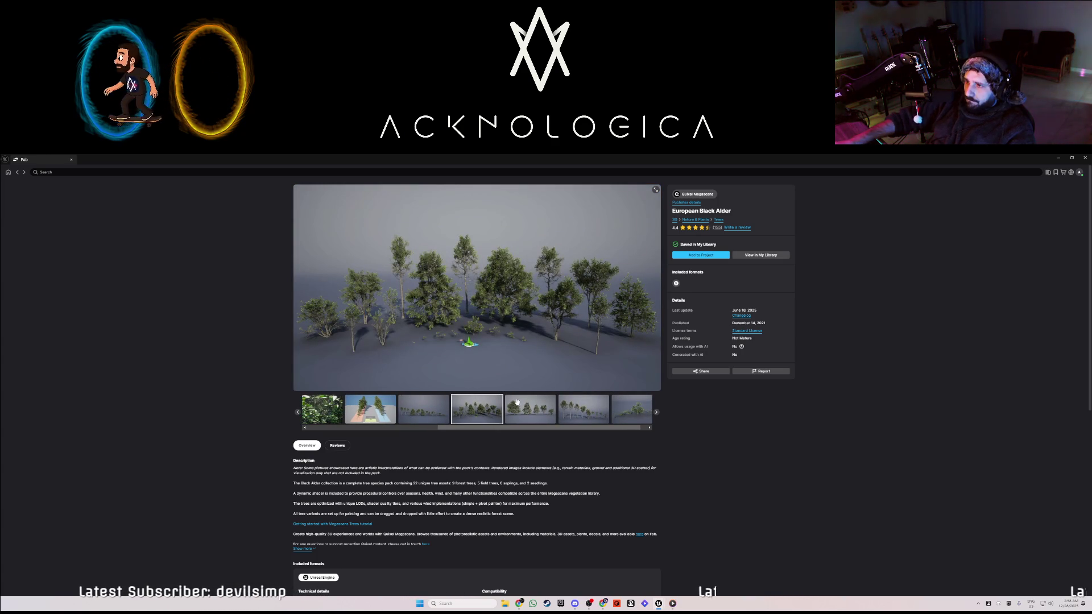
left_click(18, 172)
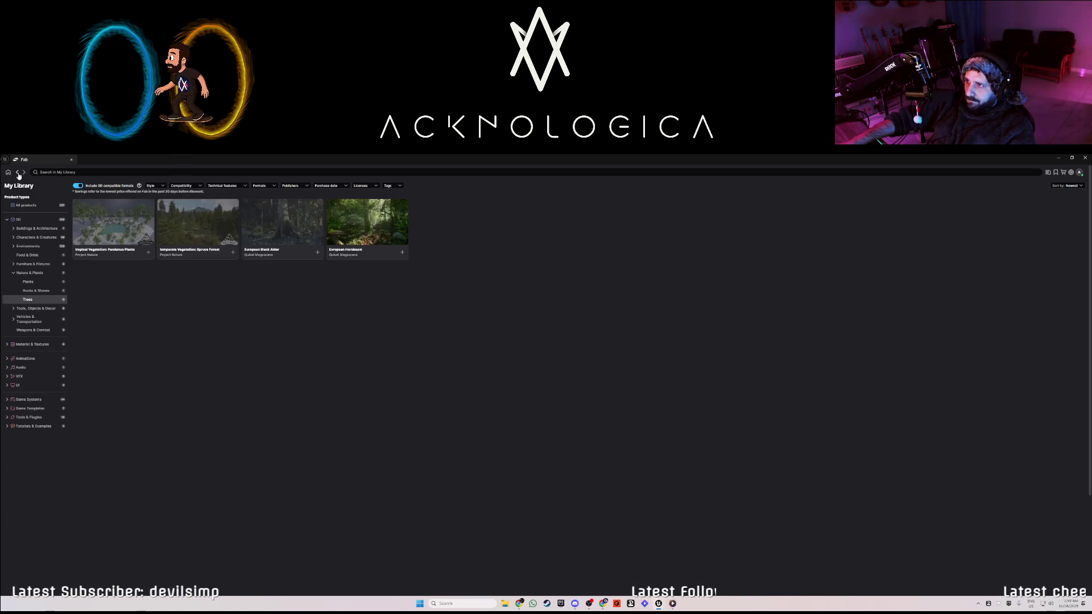
View the European Hornbeam product page and its gallery images, then go back to Fab's Discover page.
left_click(362, 245)
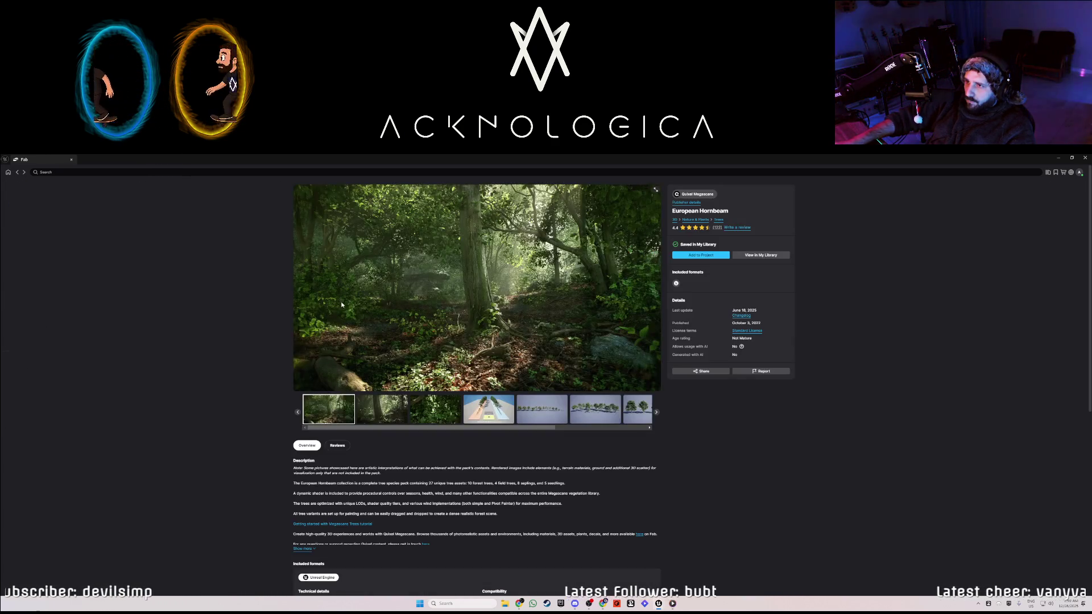
left_click(381, 409)
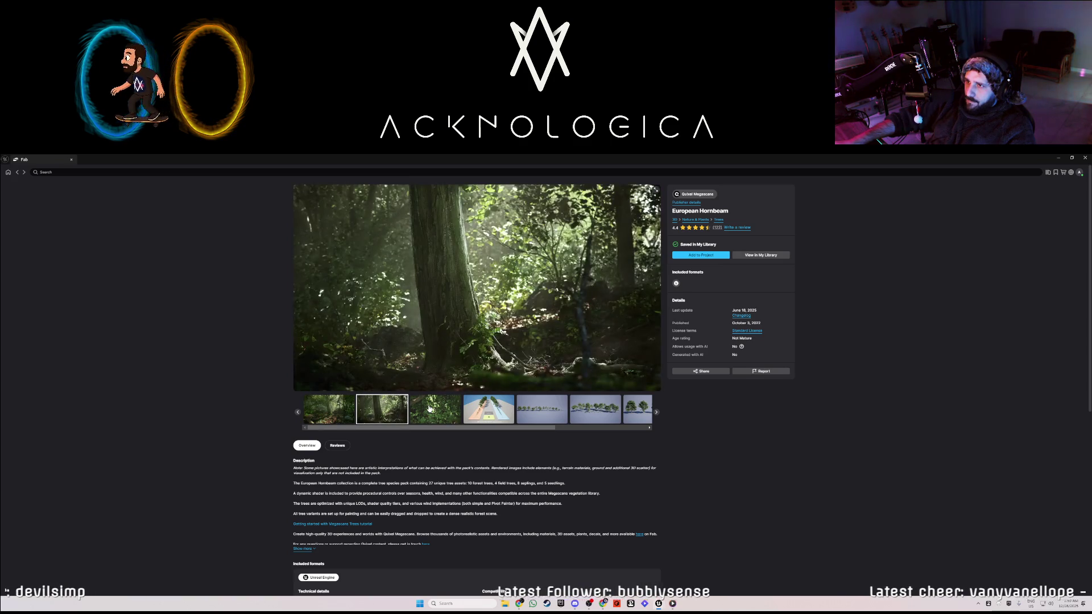
left_click(431, 408)
left_click(471, 409)
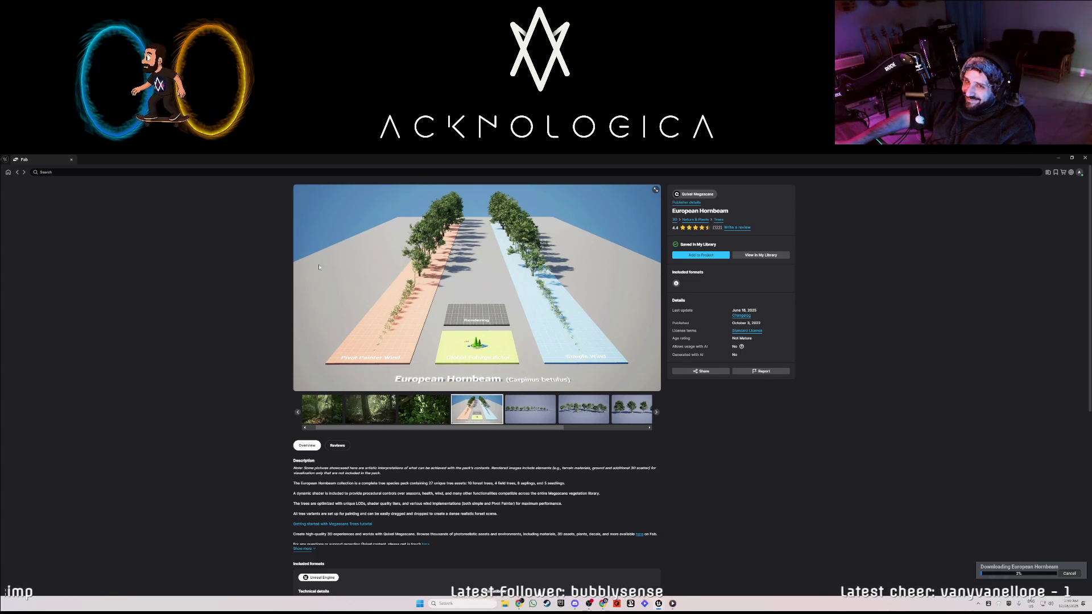
left_click(7, 172)
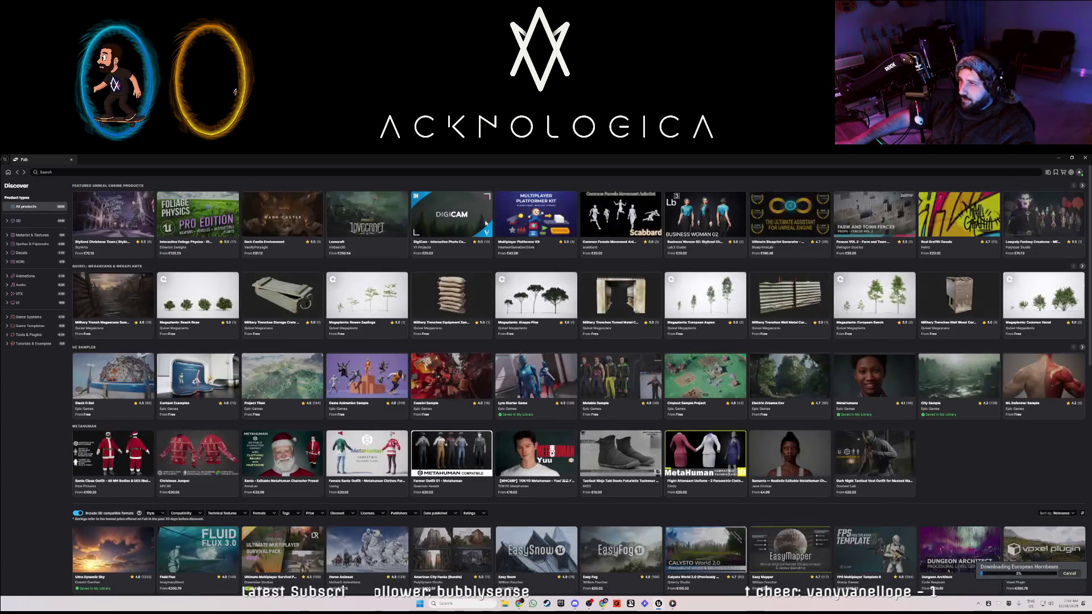
Scroll through the owned assets in My Library, then filter it to Material & Textures.
left_click(1048, 174)
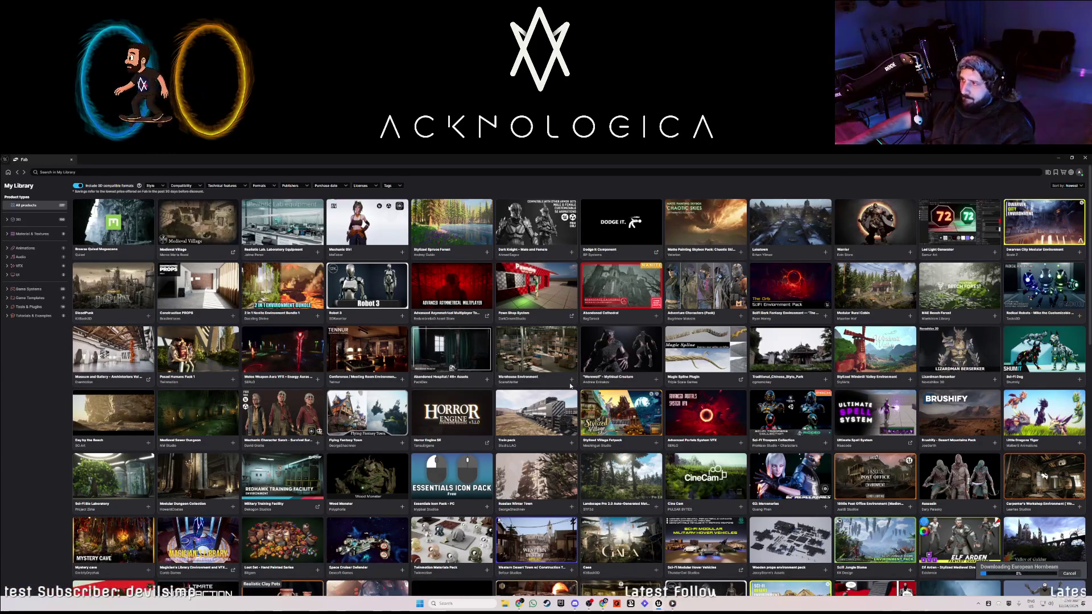
scroll(583, 387, "down", 5)
scroll(613, 410, "down", 3)
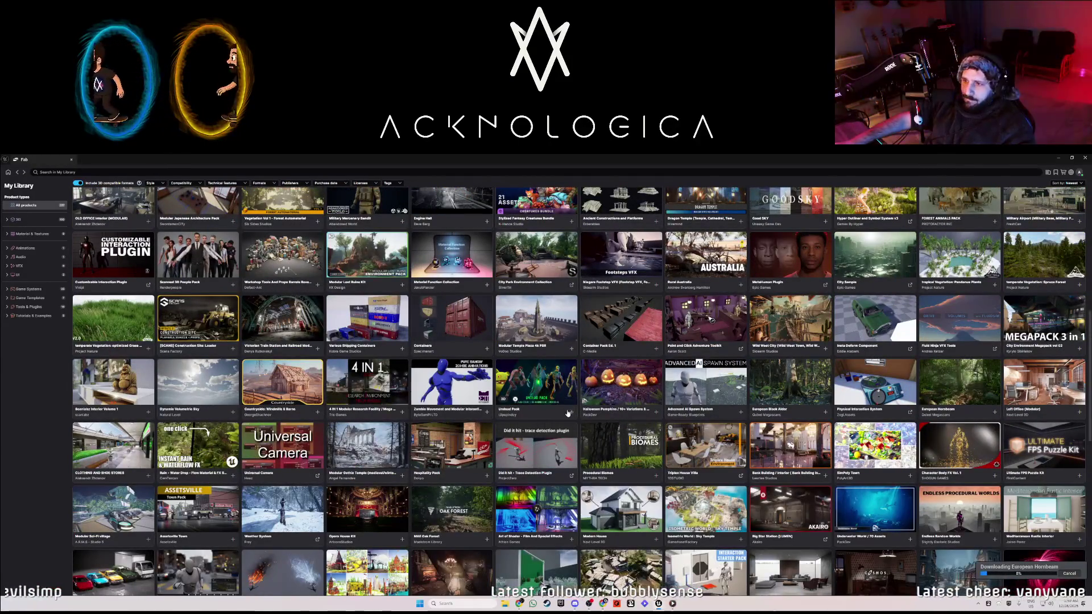
scroll(568, 413, "down", 3)
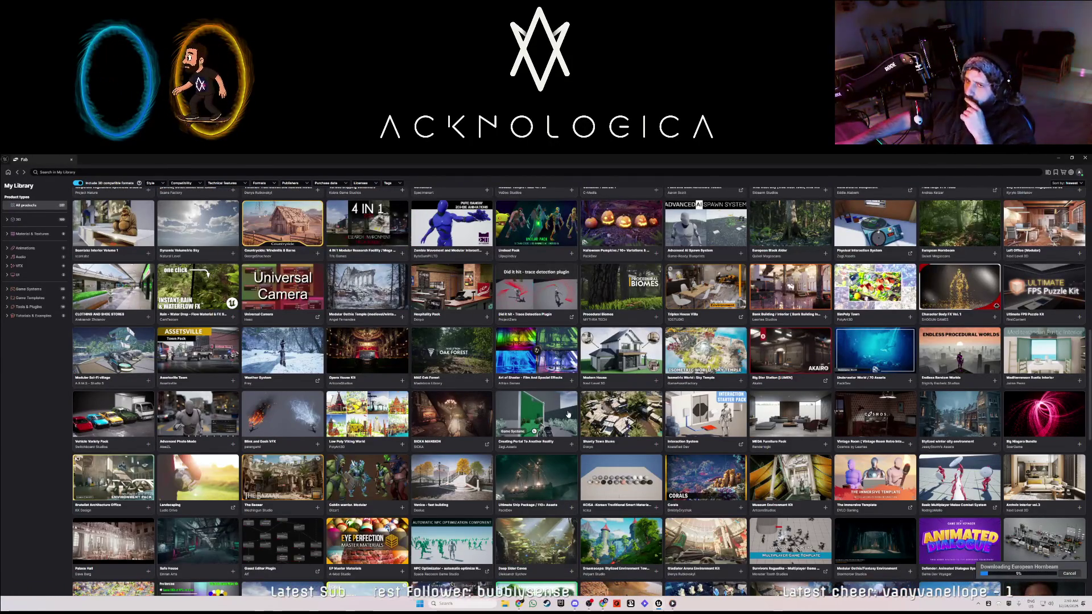
left_click(6, 234)
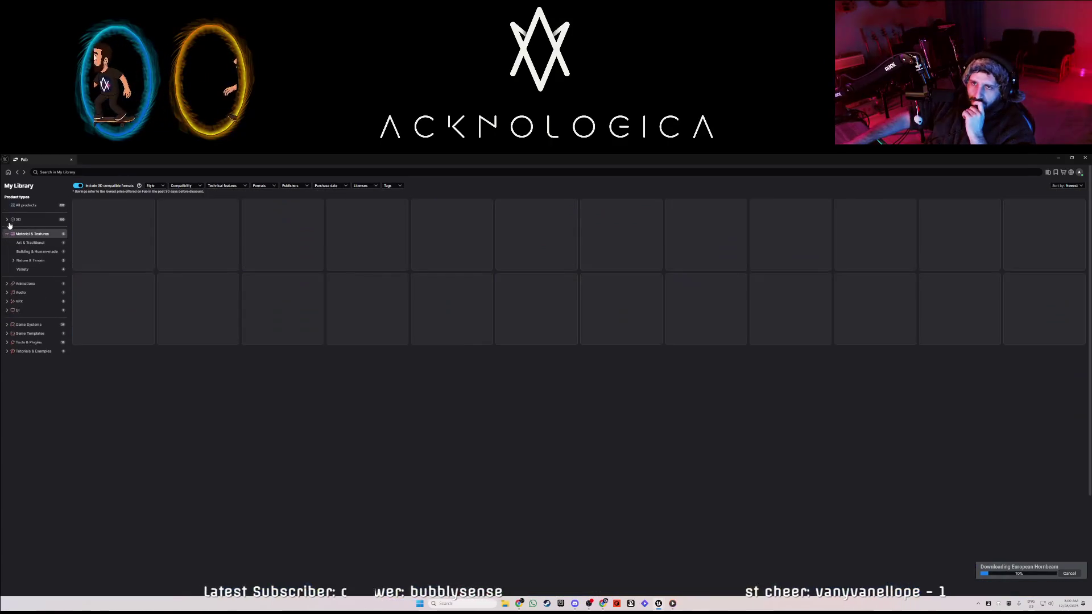
Browse the Industrial, Books and Trashyard categories, then open the Workshop Tools And Props Barrels Boxes Bundle vol.1.
left_click(7, 219)
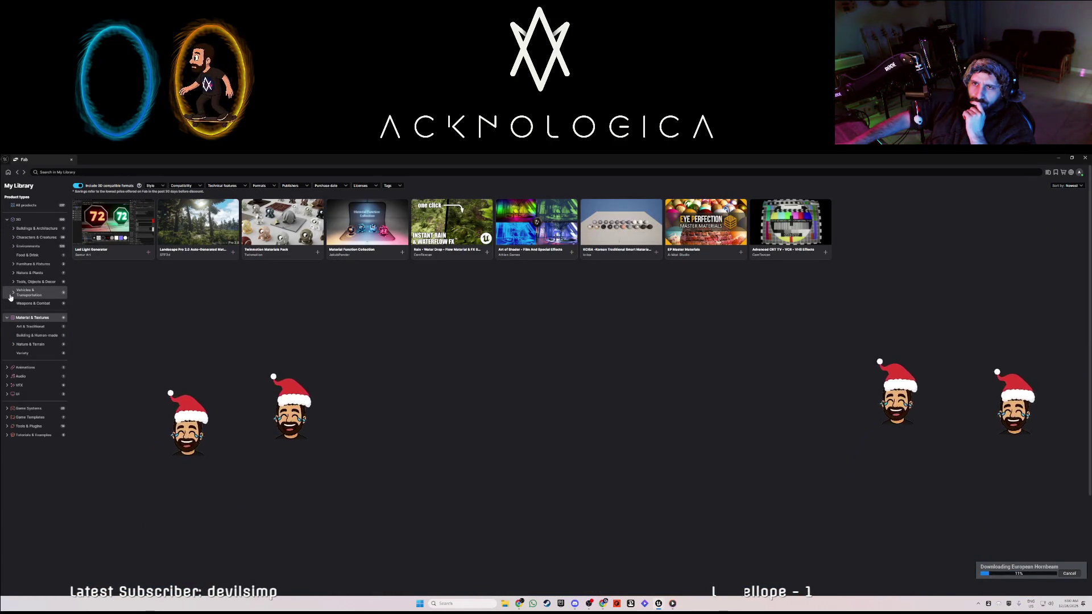
left_click(12, 294)
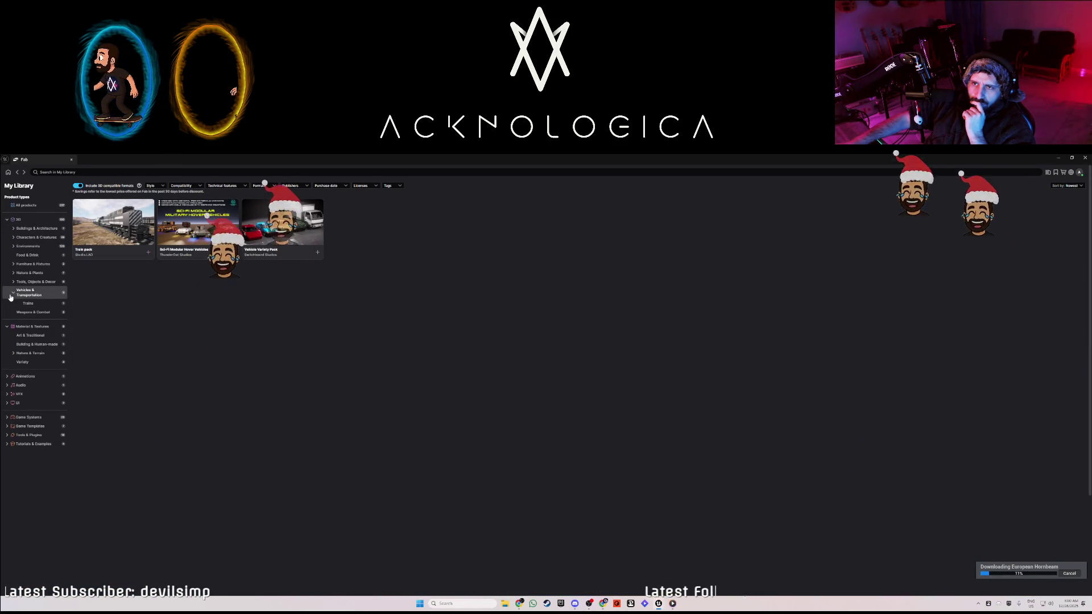
left_click(15, 282)
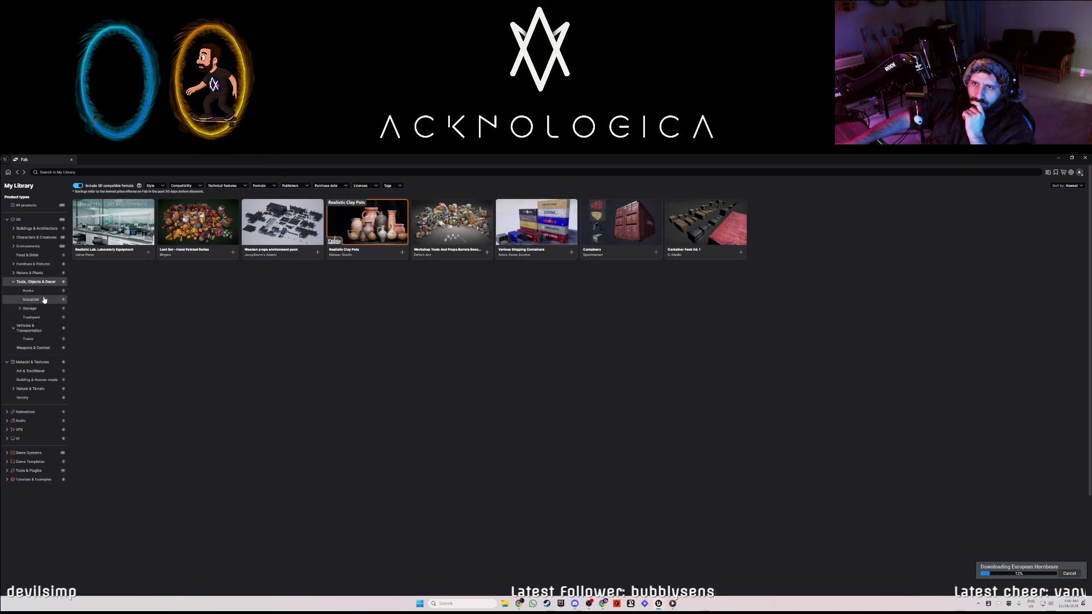
left_click(37, 308)
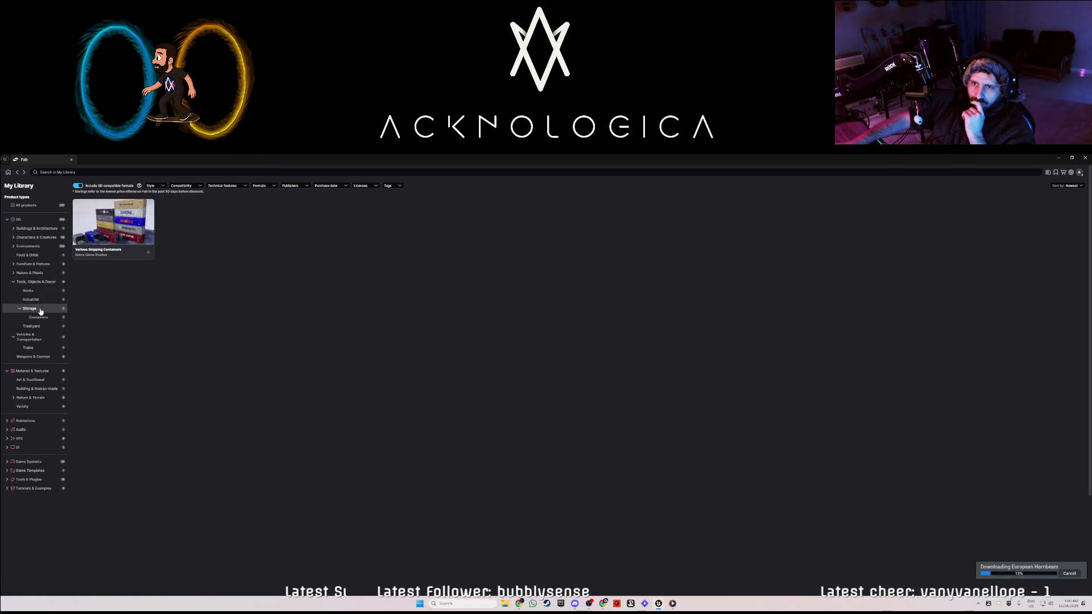
left_click(31, 300)
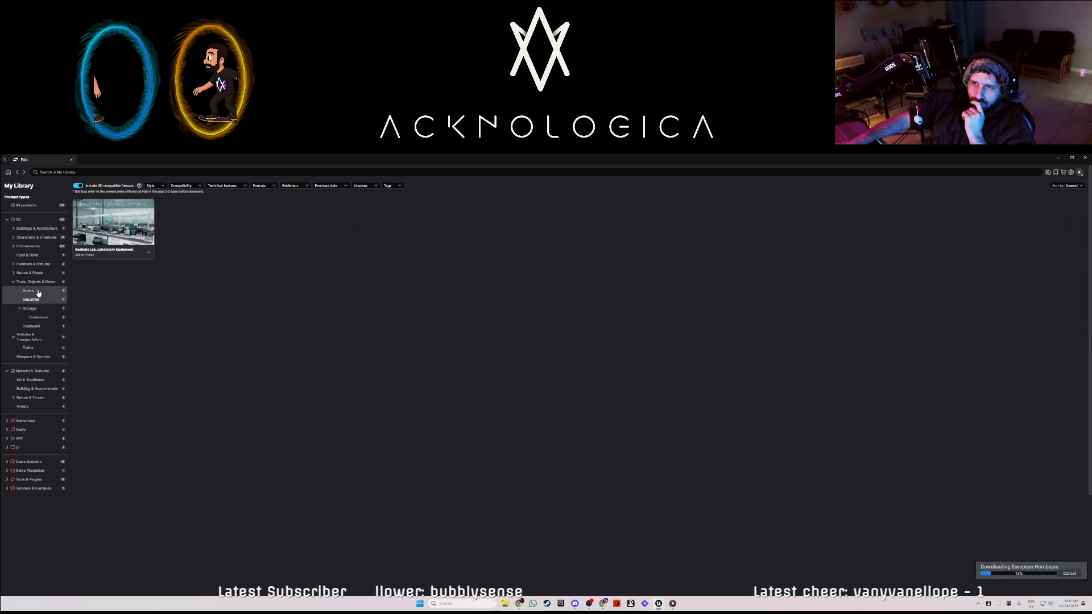
left_click(38, 291)
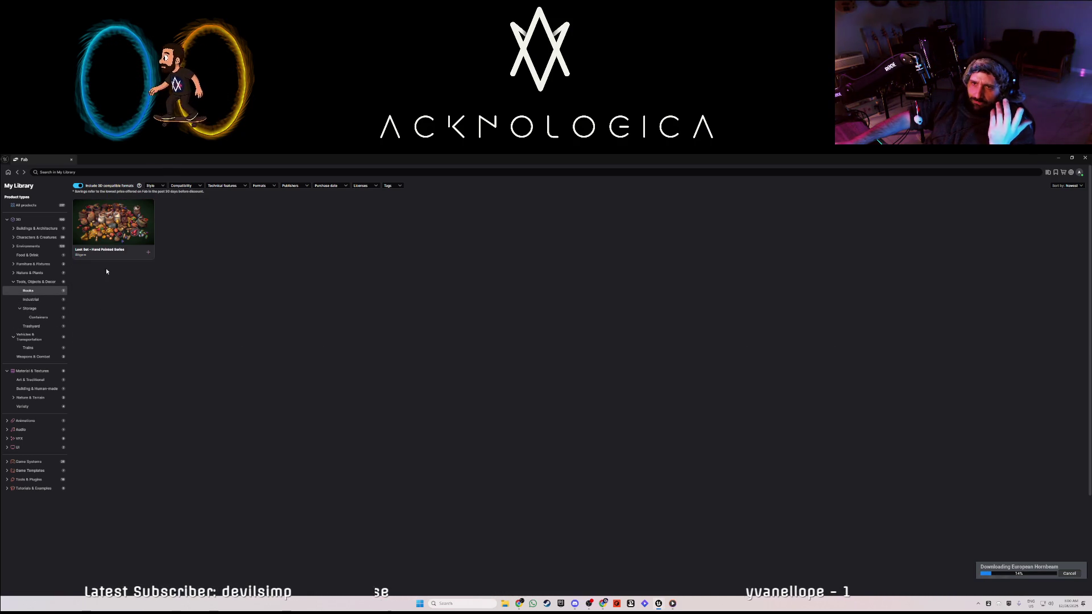
left_click(40, 329)
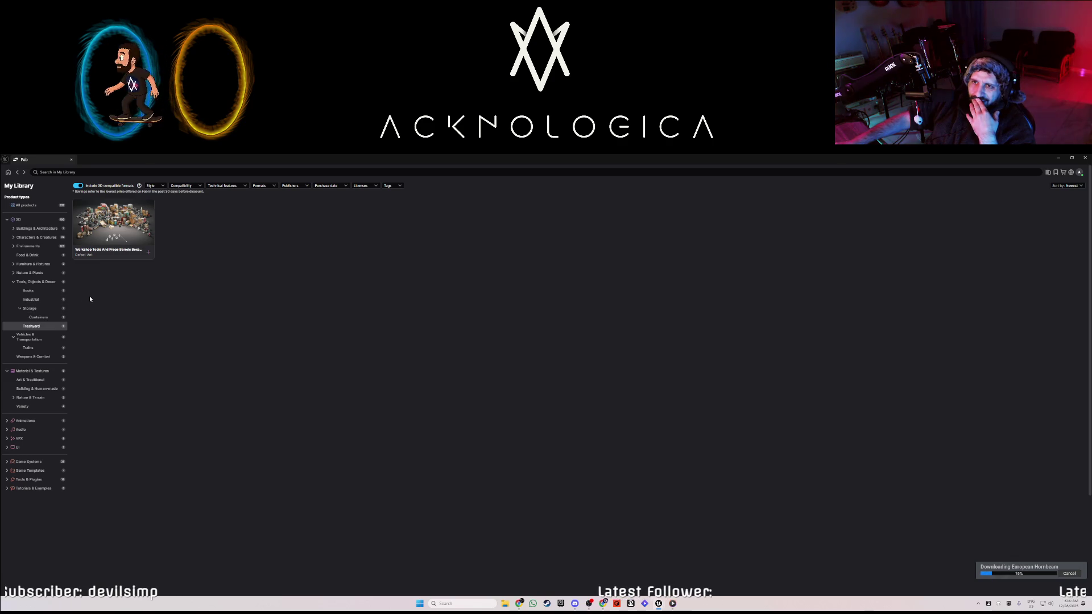
left_click(114, 222)
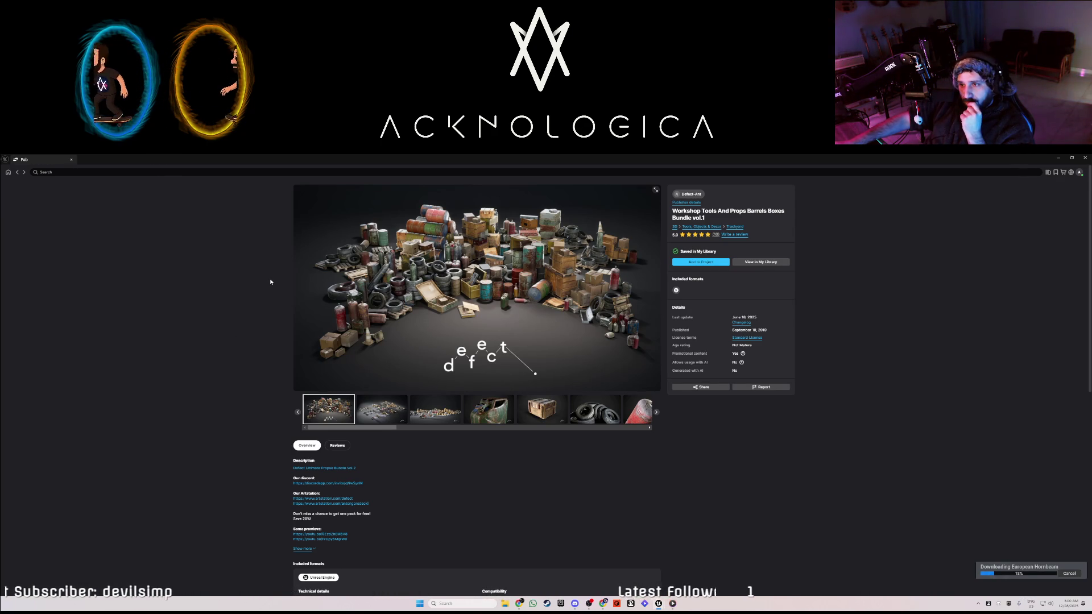
Step back from the bundle page through the Industrial and Storage category results.
left_click(17, 173)
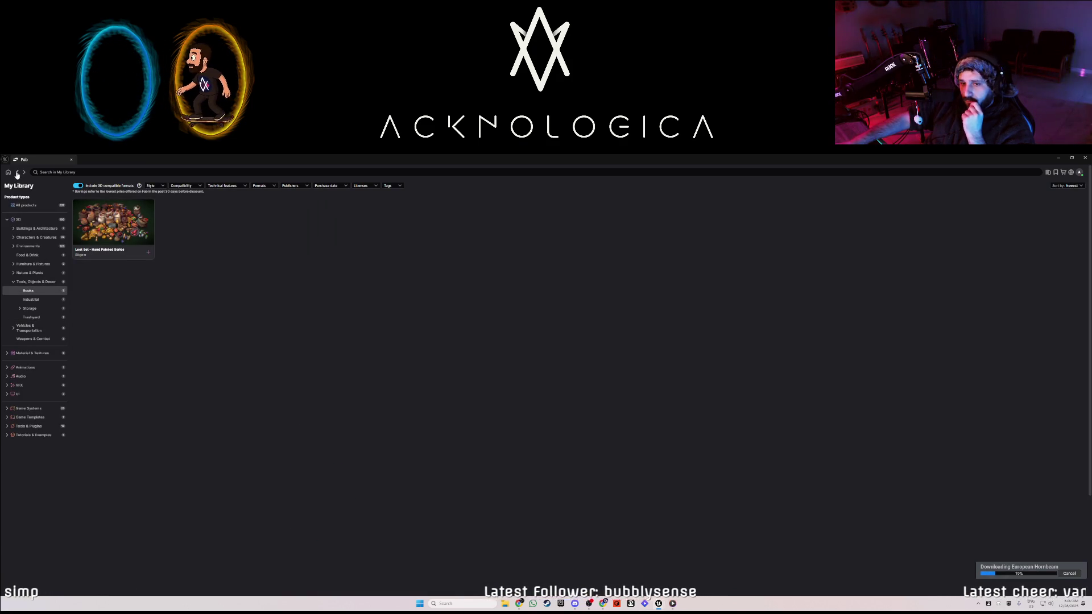
left_click(17, 174)
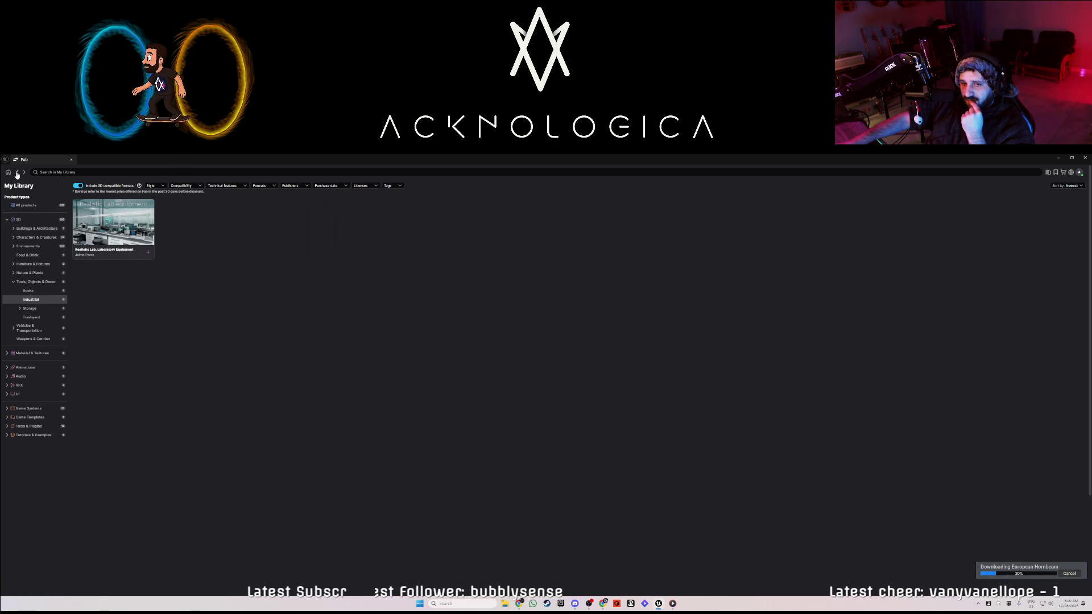
left_click(17, 174)
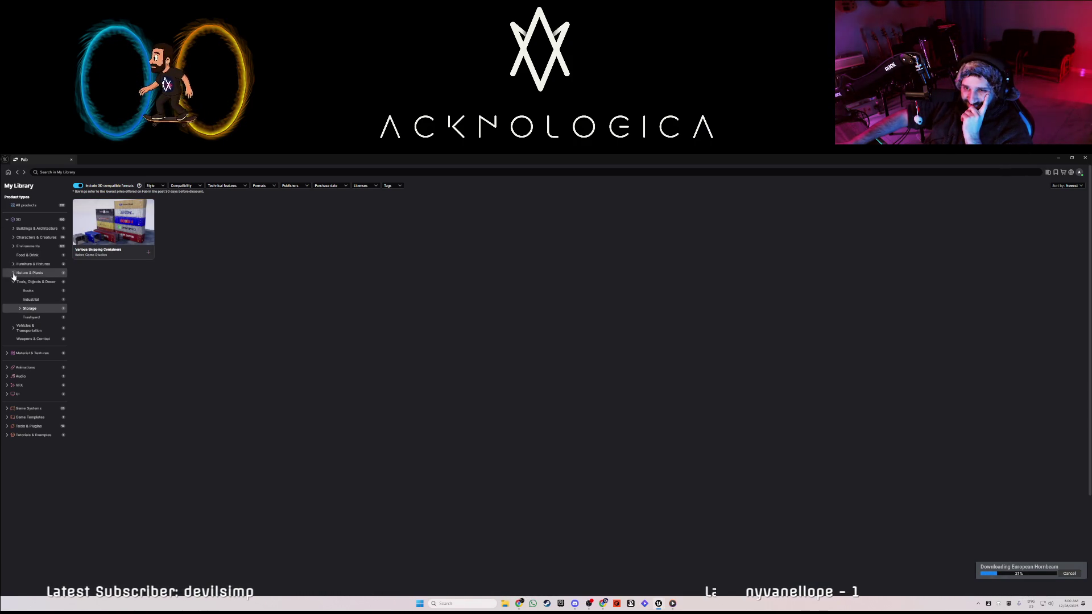
Browse Furniture & Fixtures, Food & Drink, Buildings, Vehicles, Weapons & Combat, then Environments.
left_click(12, 265)
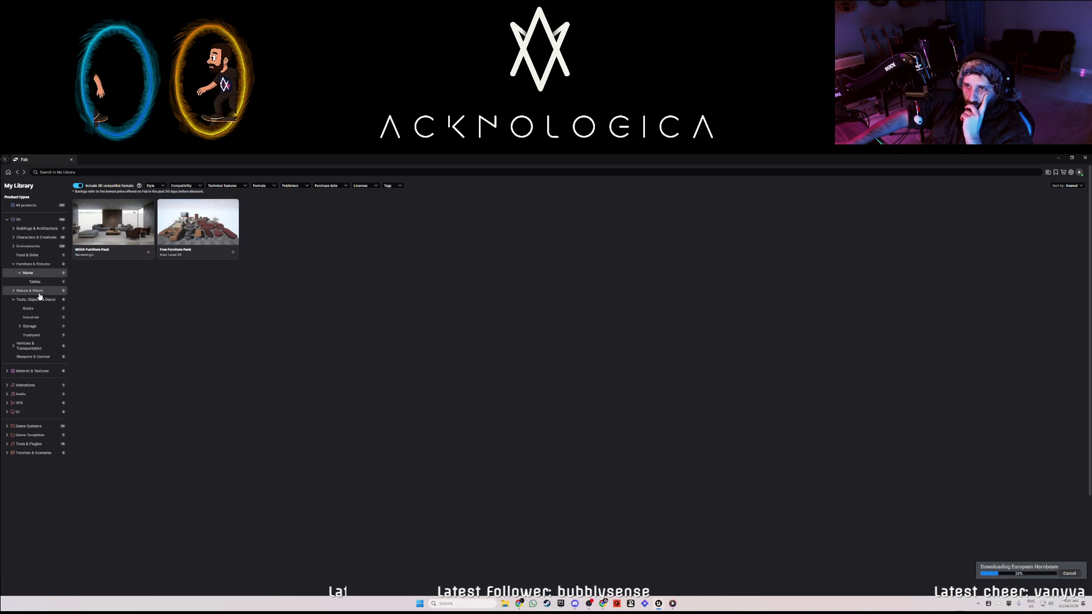
left_click(23, 254)
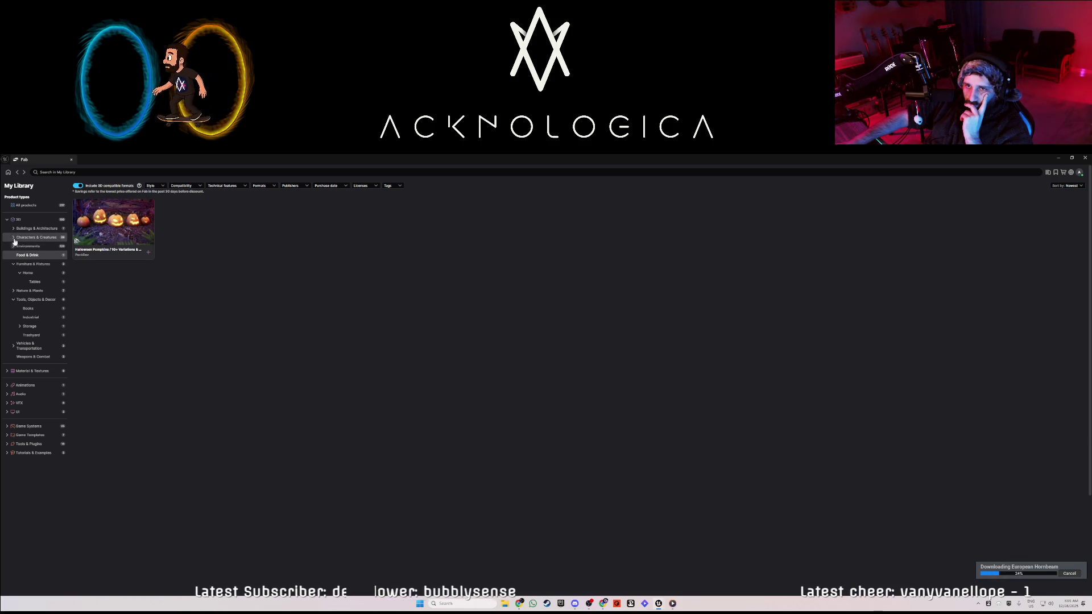
left_click(13, 229)
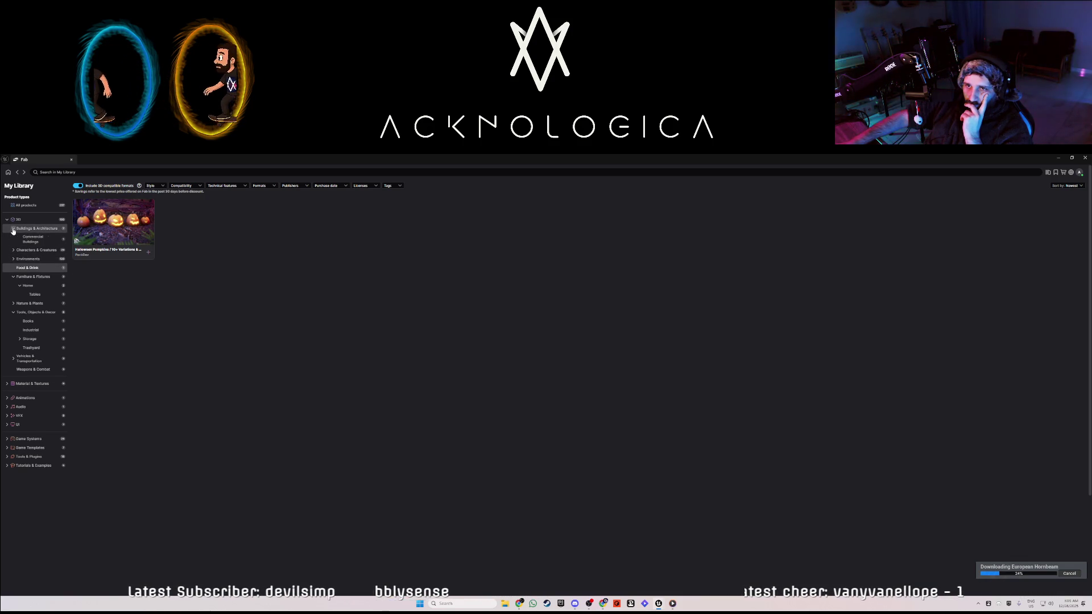
left_click(27, 239)
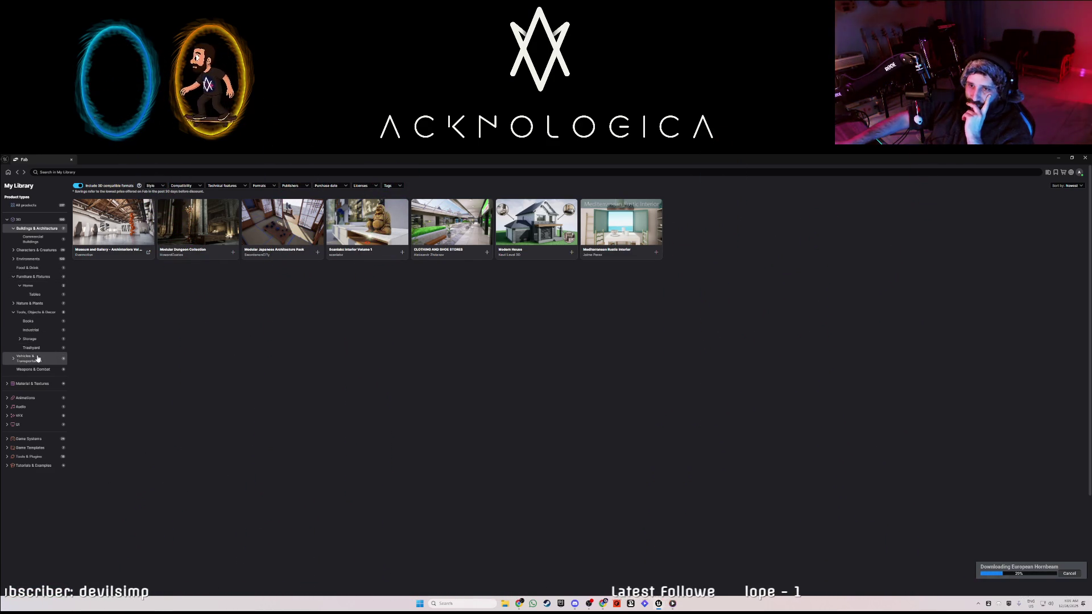
left_click(13, 360)
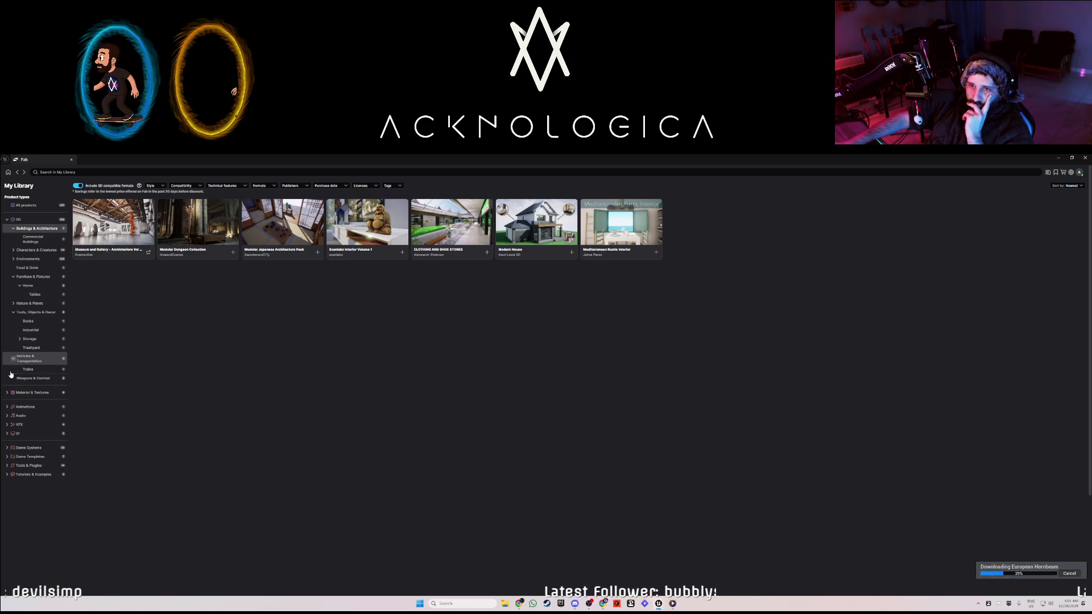
left_click(36, 361)
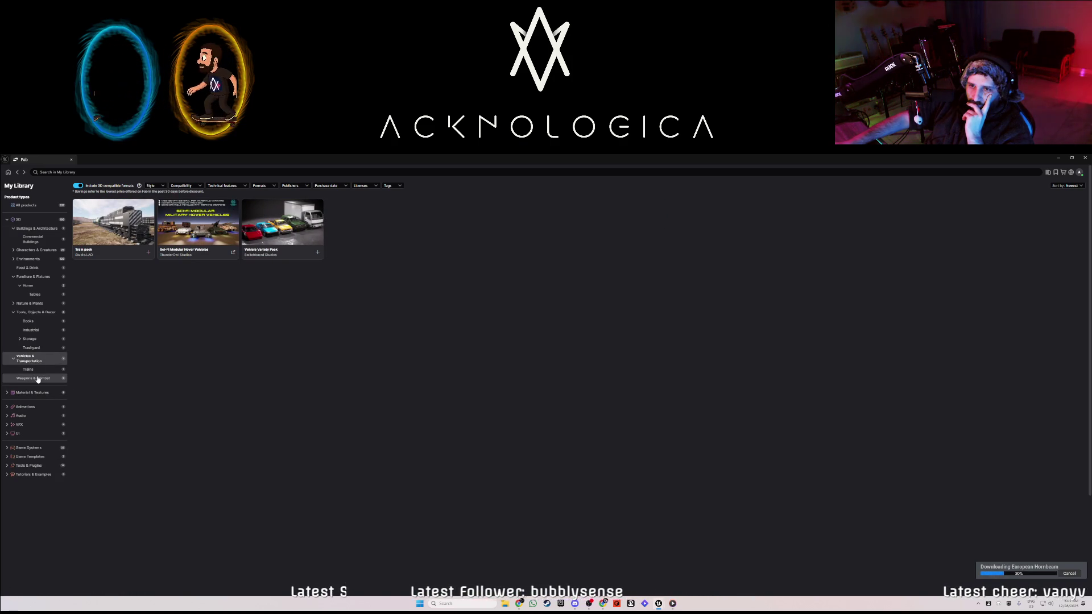
left_click(38, 379)
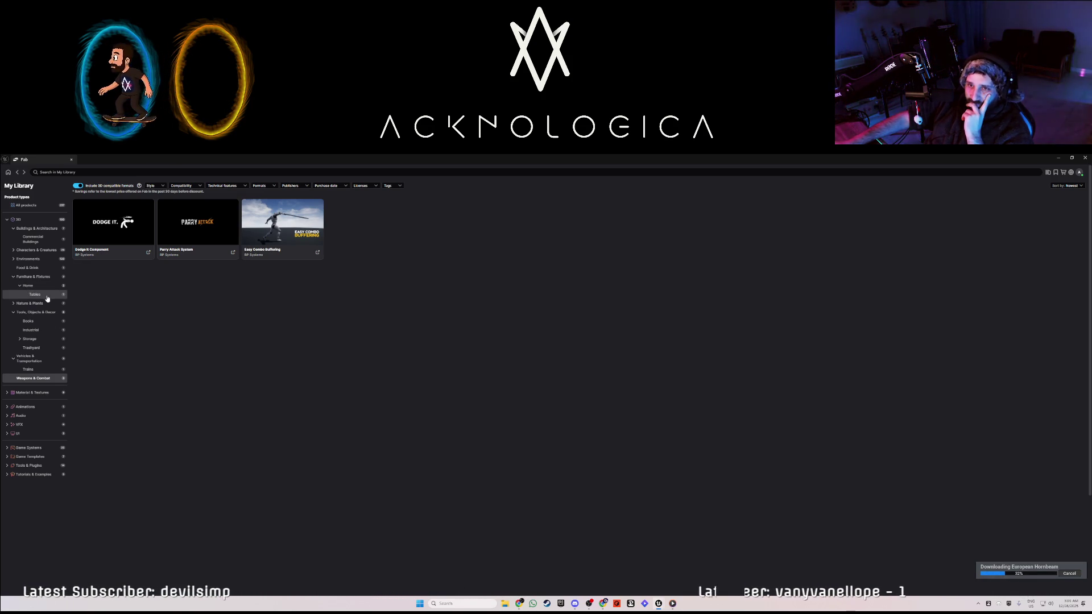
left_click(31, 262)
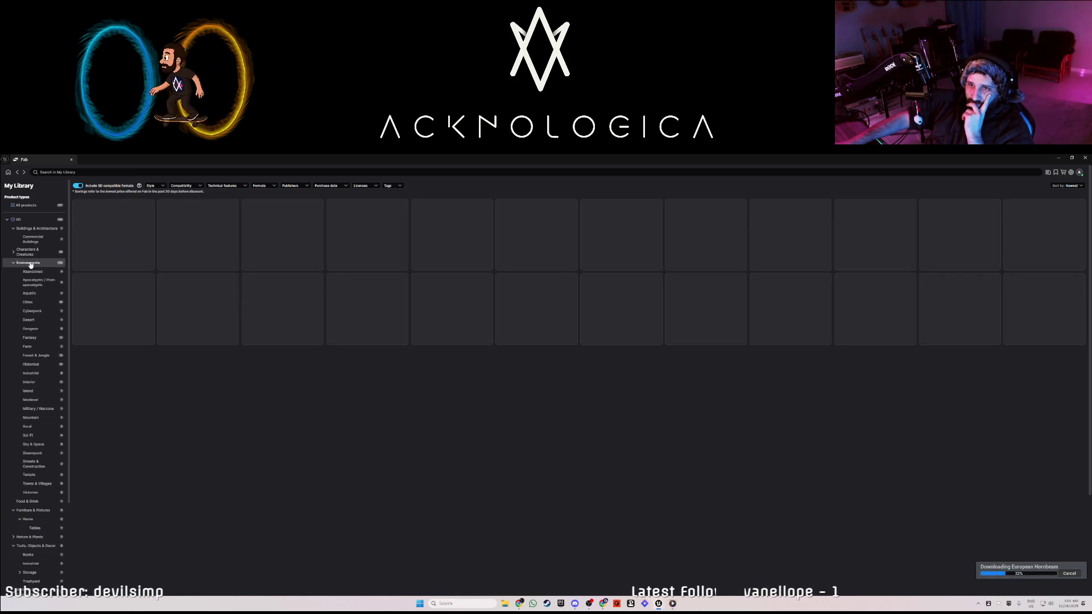
View Commercial Buildings, then All products in the library, and switch back to the Unreal Editor level.
left_click(39, 242)
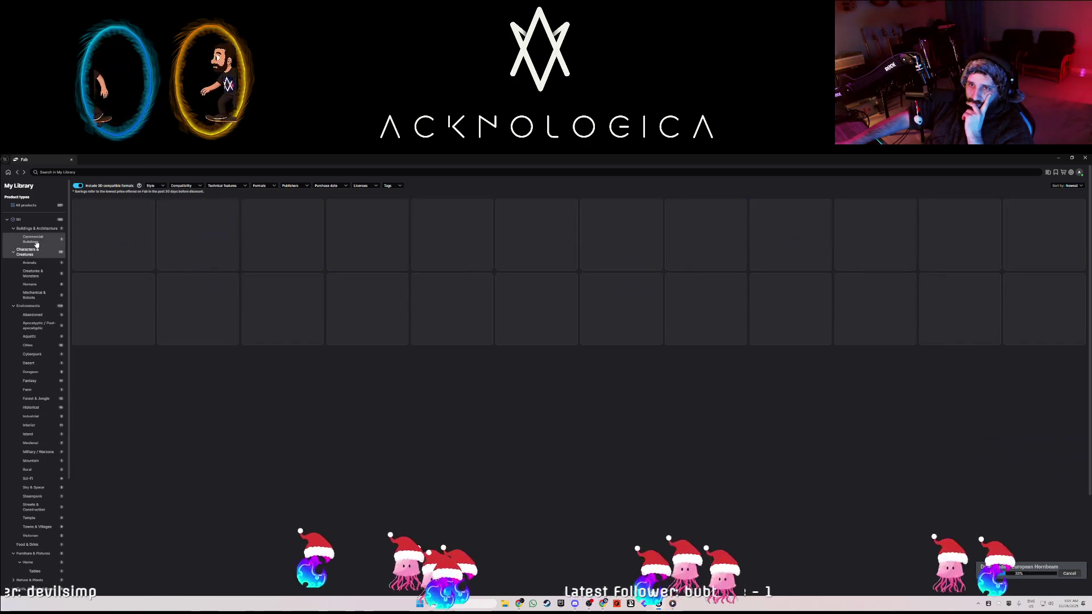
left_click(27, 205)
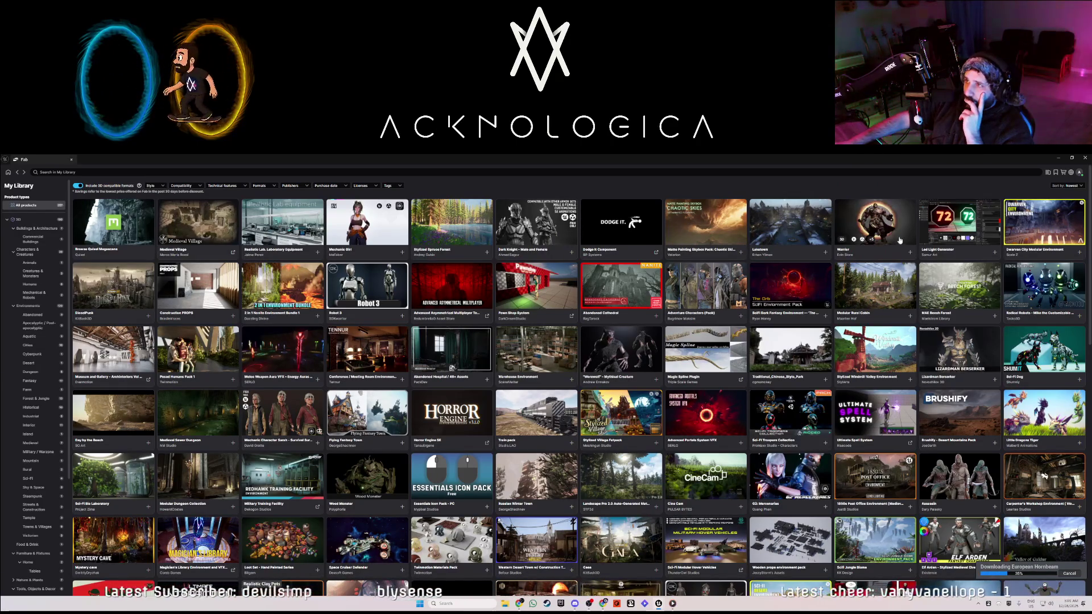
key("alt+Tab")
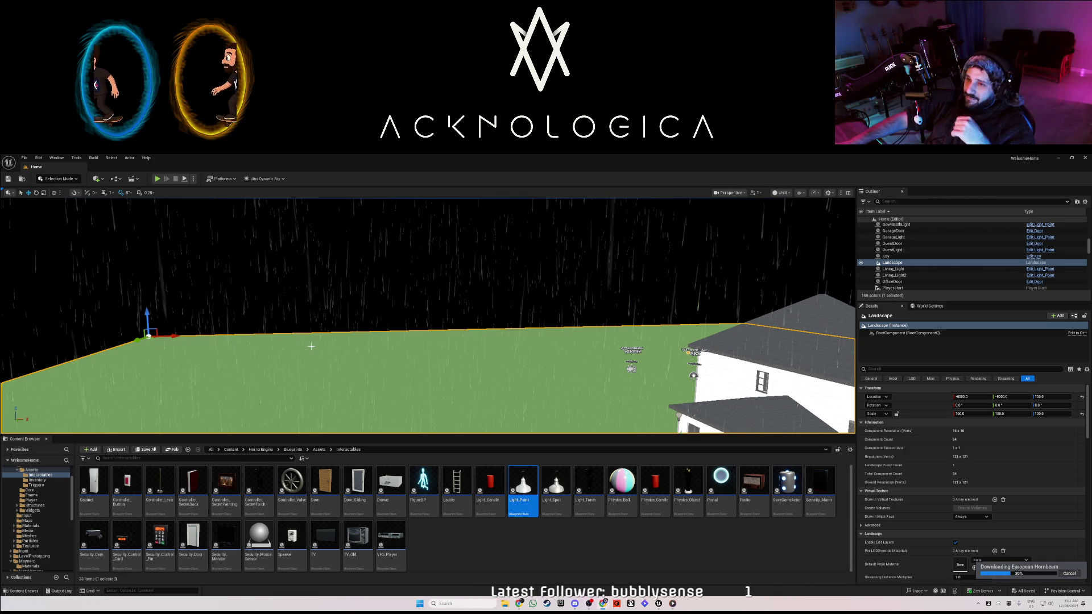
Orbit around the house and move the camera into the curtained upstairs bedroom with the wooden floor.
left_click_drag(310, 346, 387, 359)
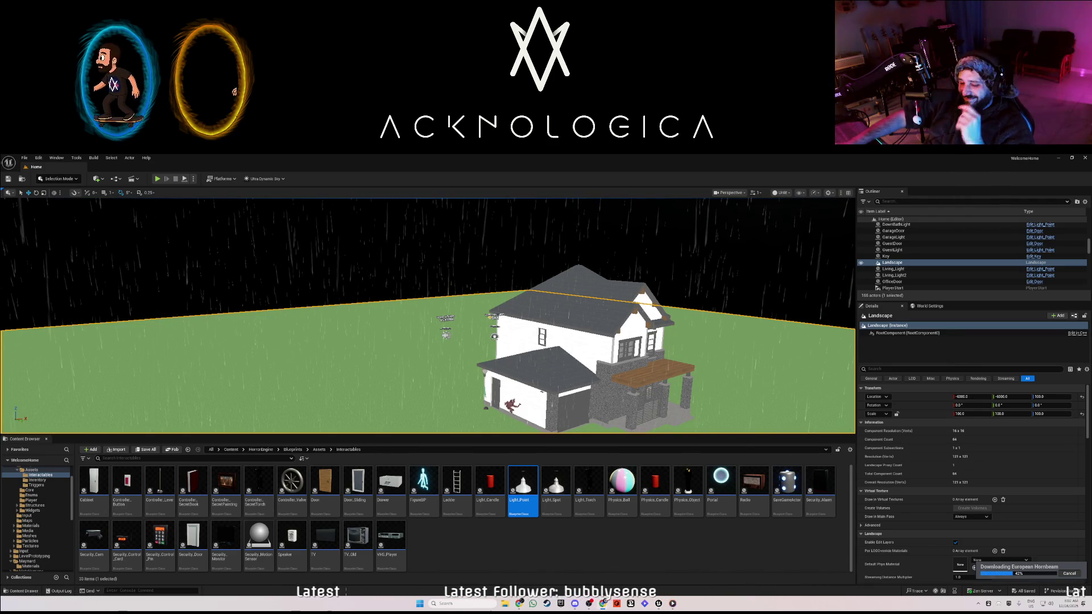
scroll(241, 322, "up", 5)
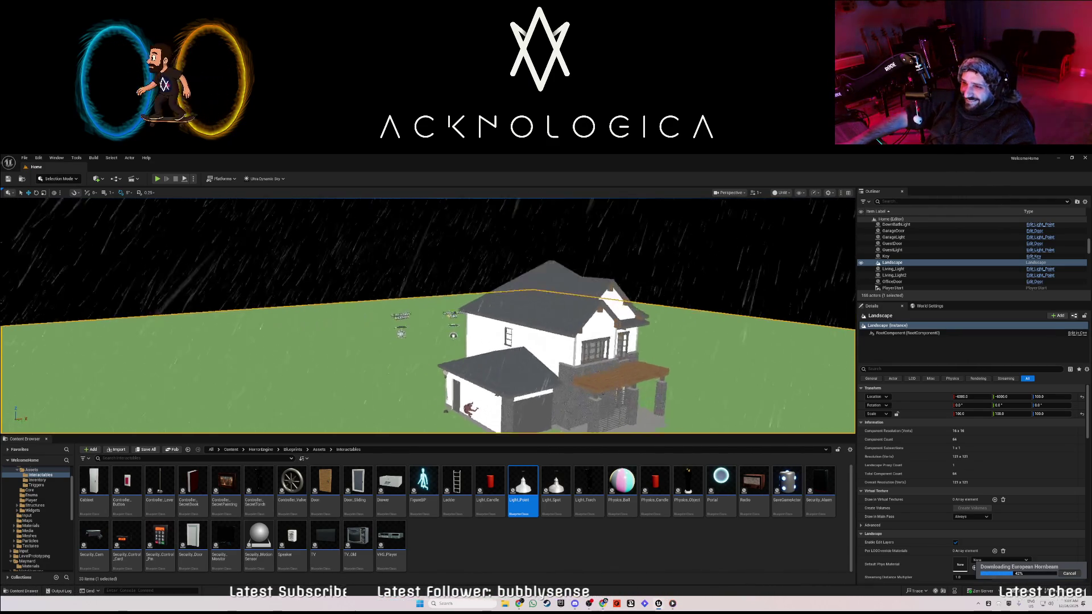
mouse_move(262, 322)
left_mouse_down()
mouse_move(250, 322)
mouse_move(262, 322)
left_mouse_up()
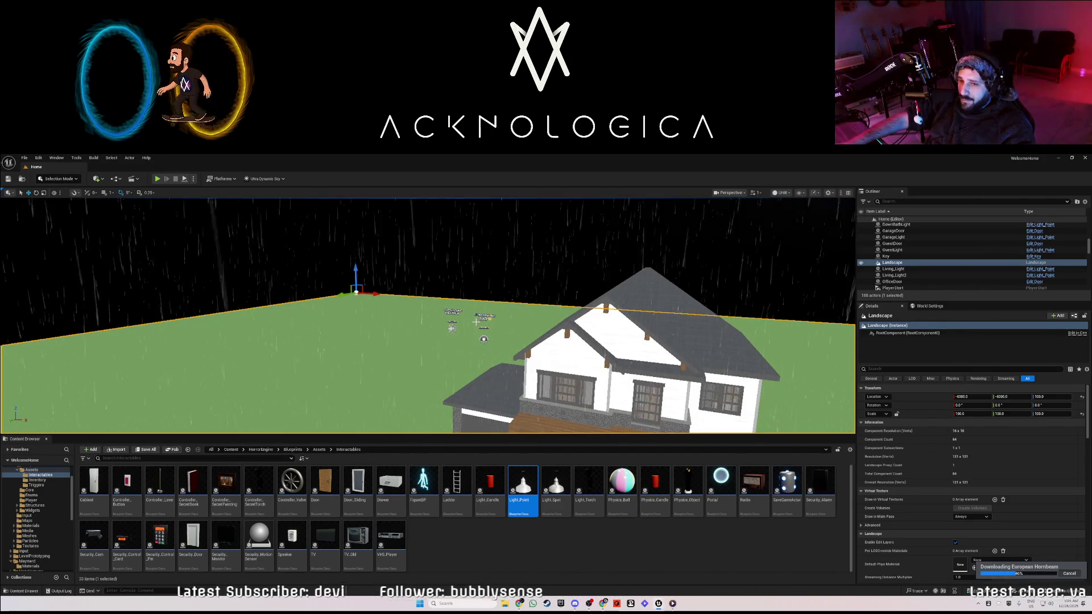
mouse_move(476, 322)
left_mouse_down()
mouse_move(512, 318)
mouse_move(466, 320)
left_mouse_up()
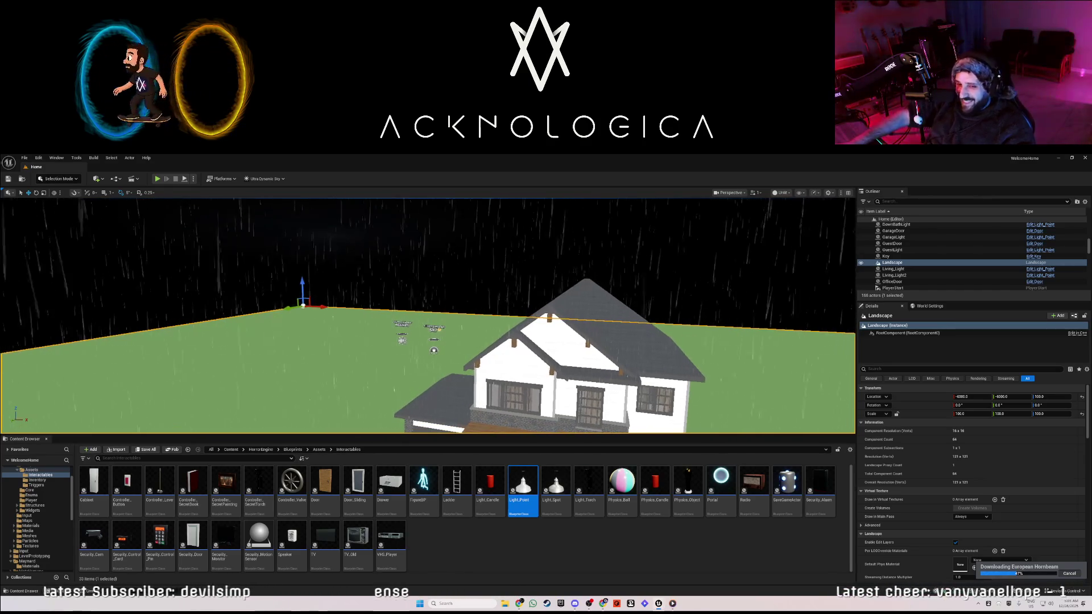
mouse_move(466, 319)
left_mouse_down()
mouse_move(472, 310)
mouse_move(455, 296)
mouse_move(623, 239)
mouse_move(467, 283)
mouse_move(408, 336)
left_mouse_up()
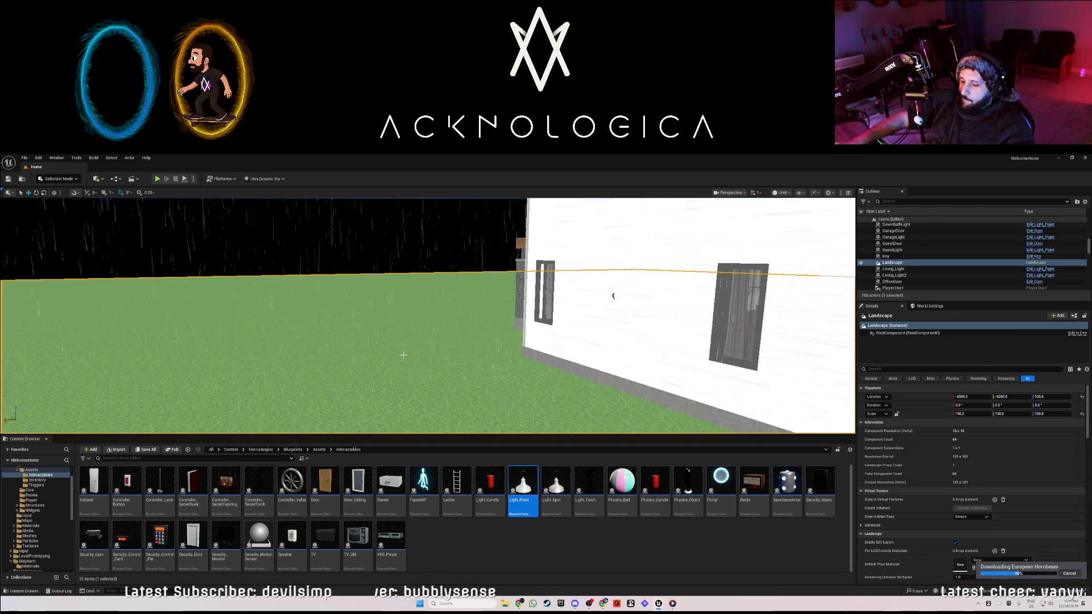
mouse_move(406, 354)
left_mouse_down()
mouse_move(375, 369)
mouse_move(364, 398)
mouse_move(284, 398)
mouse_move(251, 421)
mouse_move(308, 428)
left_mouse_up()
mouse_move(299, 242)
left_mouse_down()
mouse_move(288, 243)
mouse_move(299, 243)
left_mouse_up()
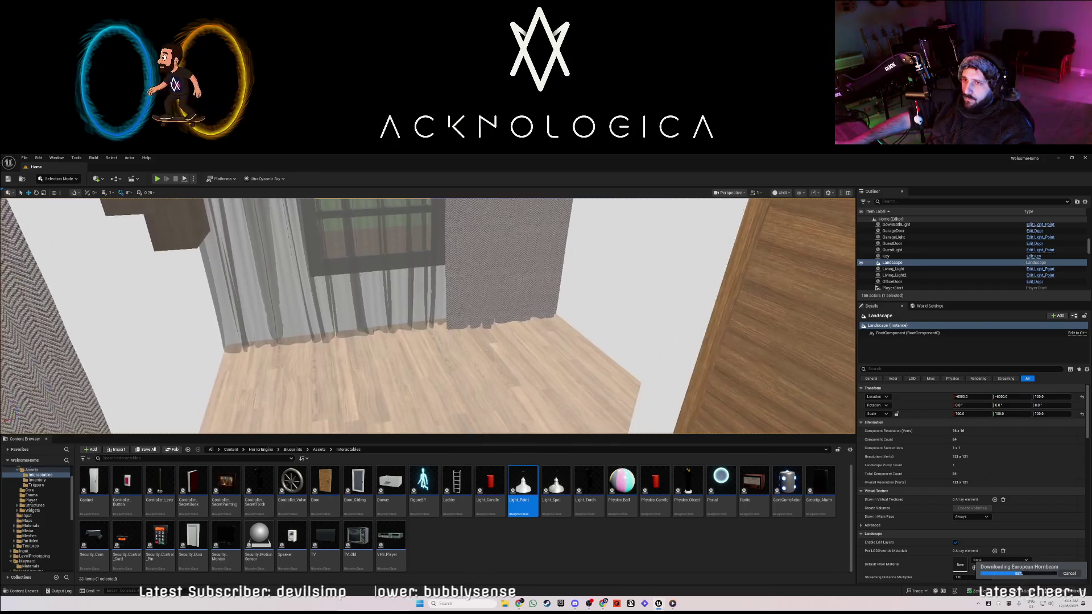
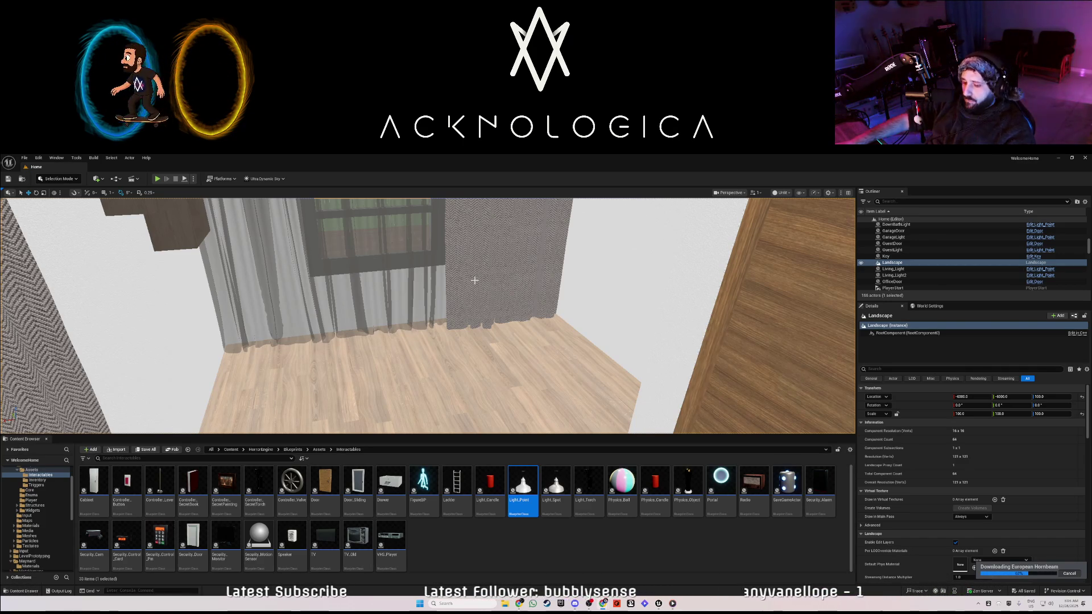
Fly the viewport out of the room to face the house front across the grass.
left_click_drag(479, 290, 472, 285)
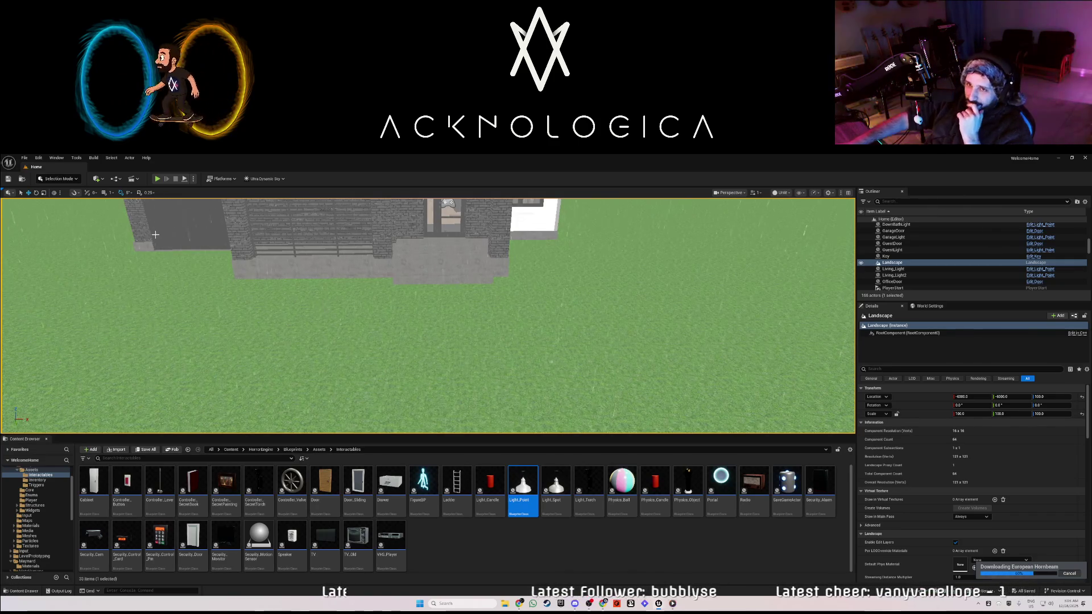
Add a Plane from the Quick Add Shapes list onto the grass before the porch.
left_click(97, 179)
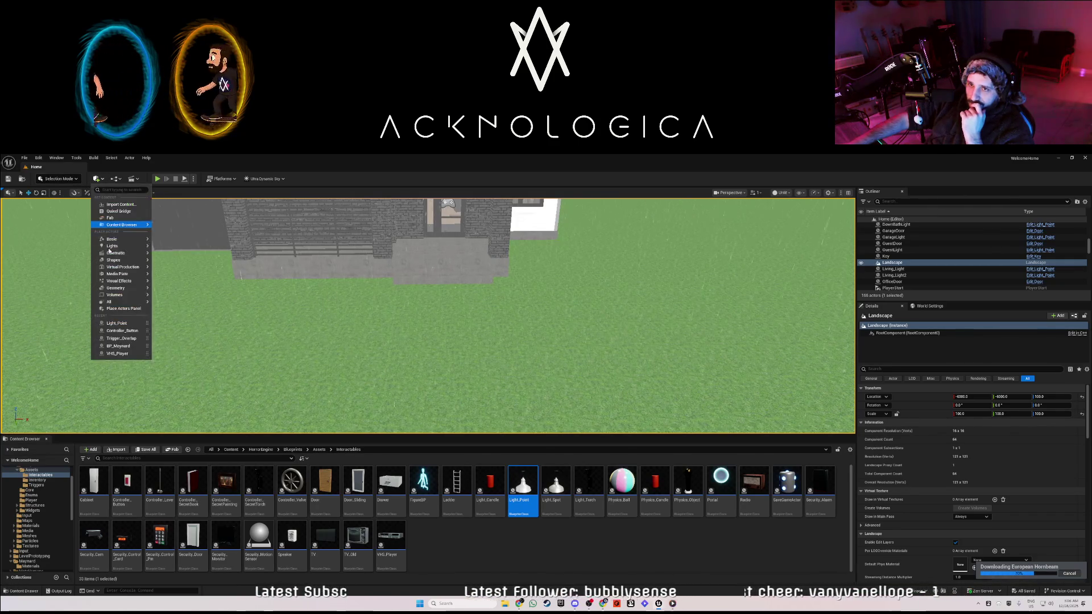
mouse_move(135, 240)
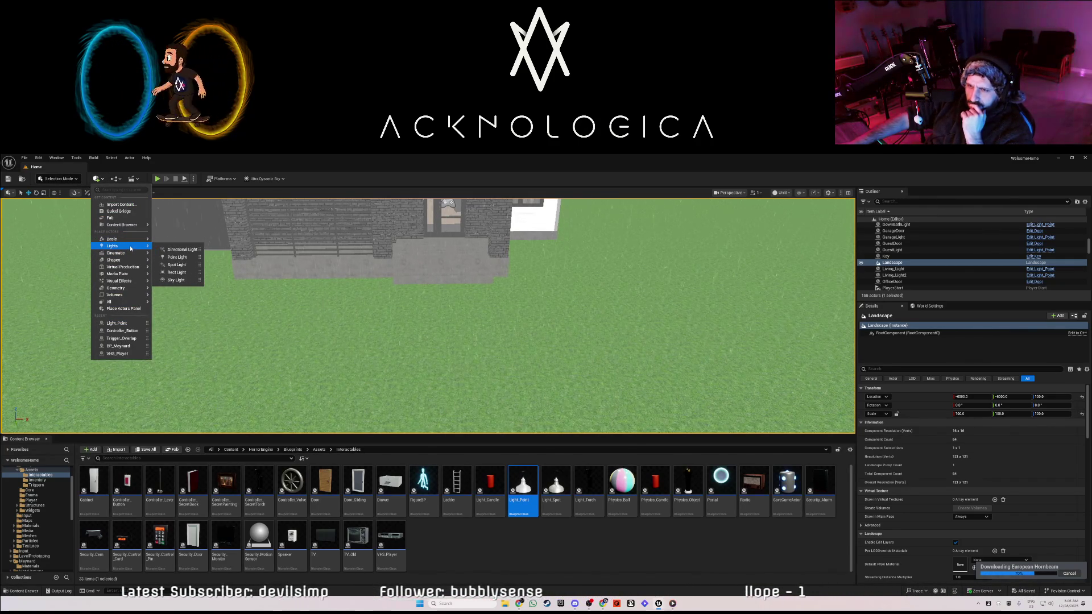
mouse_move(126, 277)
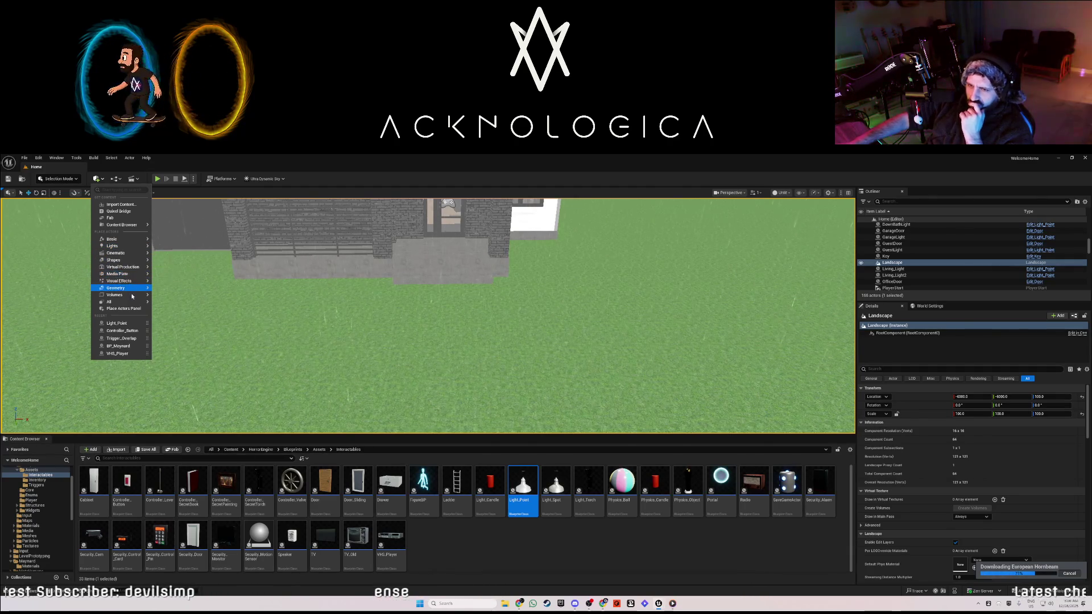
mouse_move(133, 297)
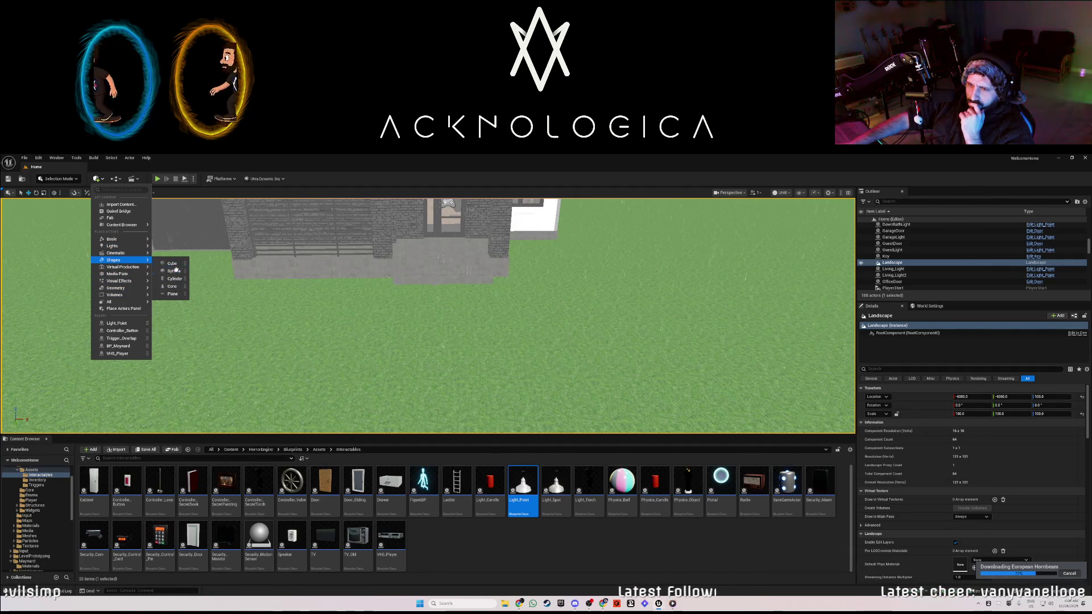
left_click(171, 294)
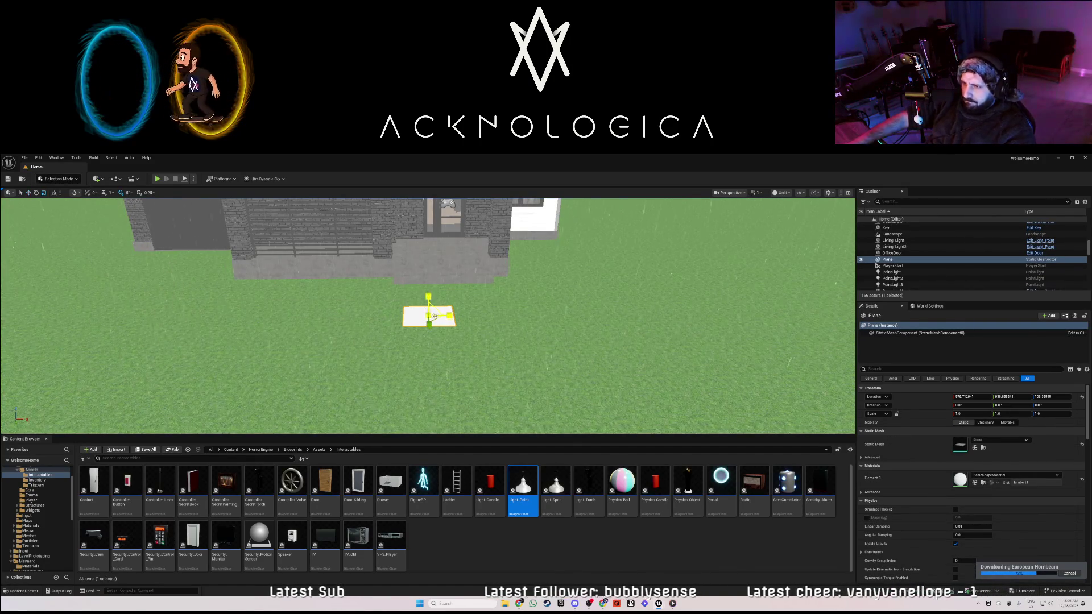
Scale the plane up to about 2.24, undoing an extra widening along X.
mouse_move(434, 318)
left_mouse_down()
mouse_move(483, 341)
mouse_move(466, 316)
mouse_move(447, 313)
left_mouse_up()
key("w")
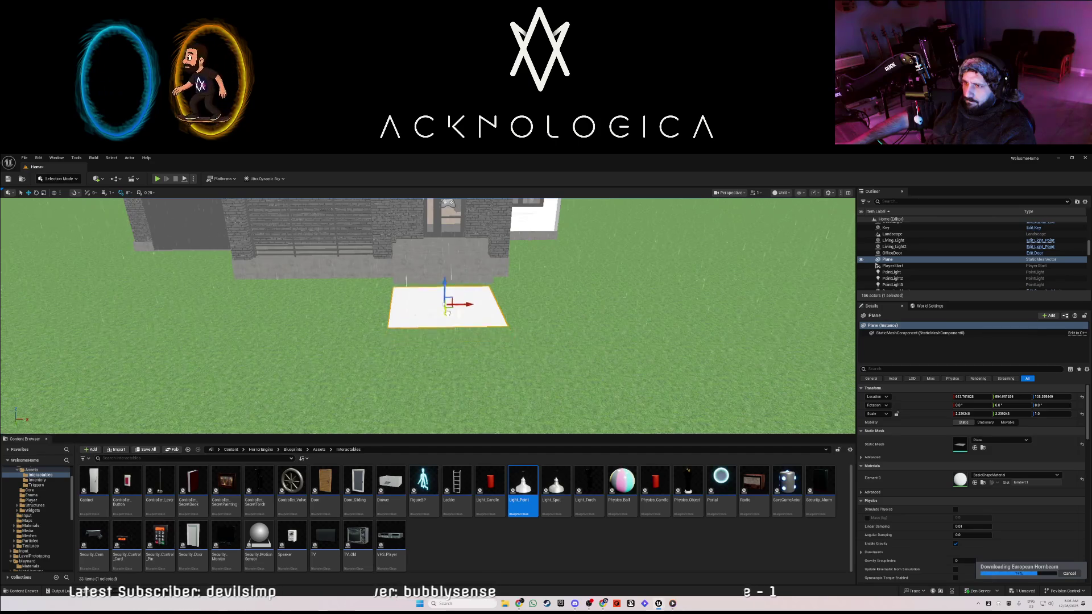
key("r")
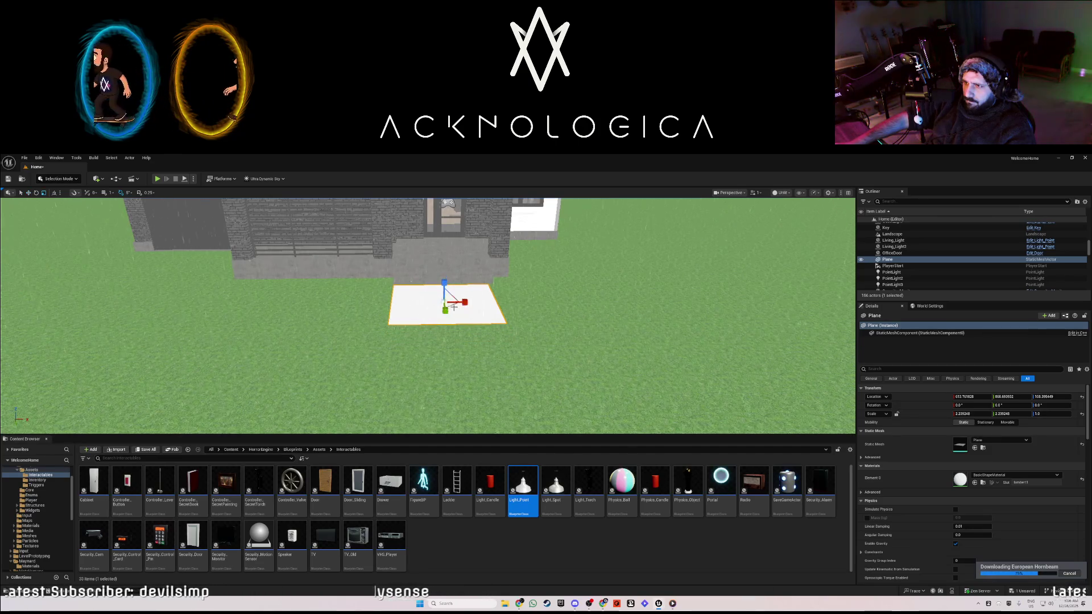
left_click_drag(460, 303, 465, 302)
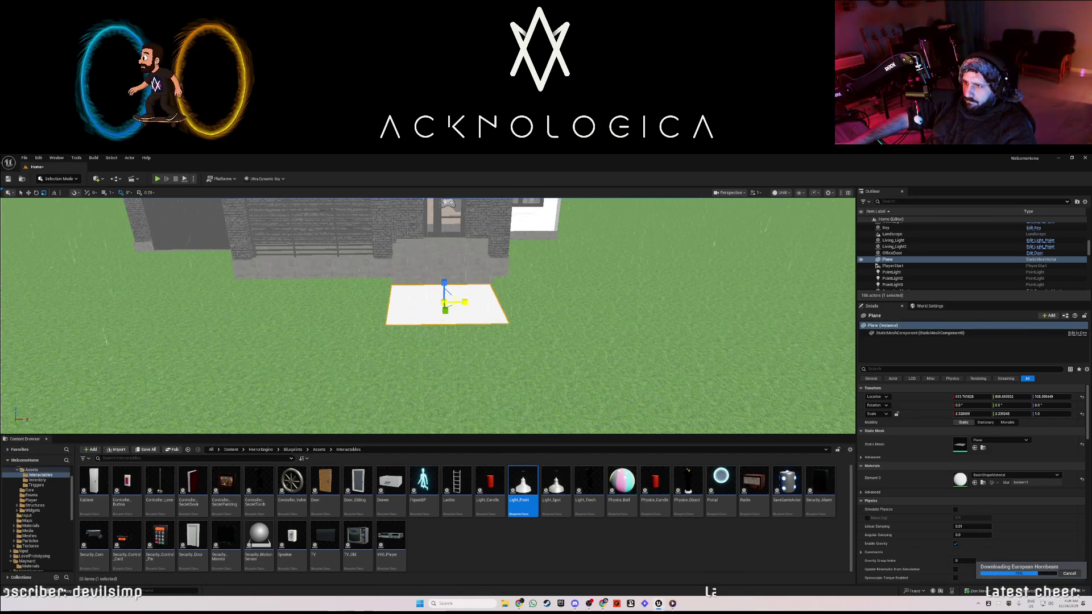
key("ctrl+z")
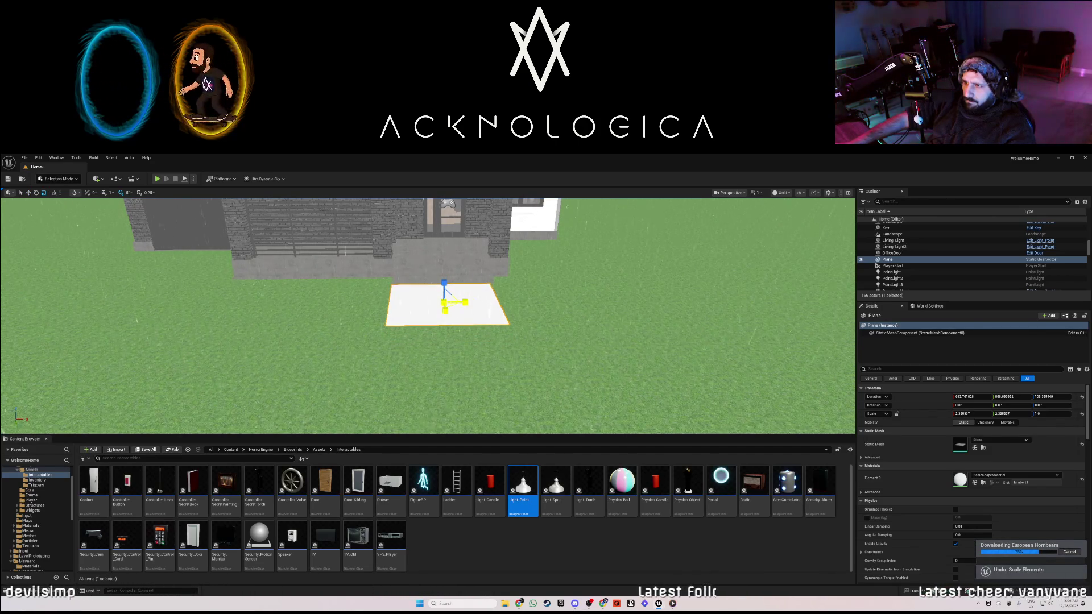
Move the plane along X and Y so it lies beside the house's wall.
key("w")
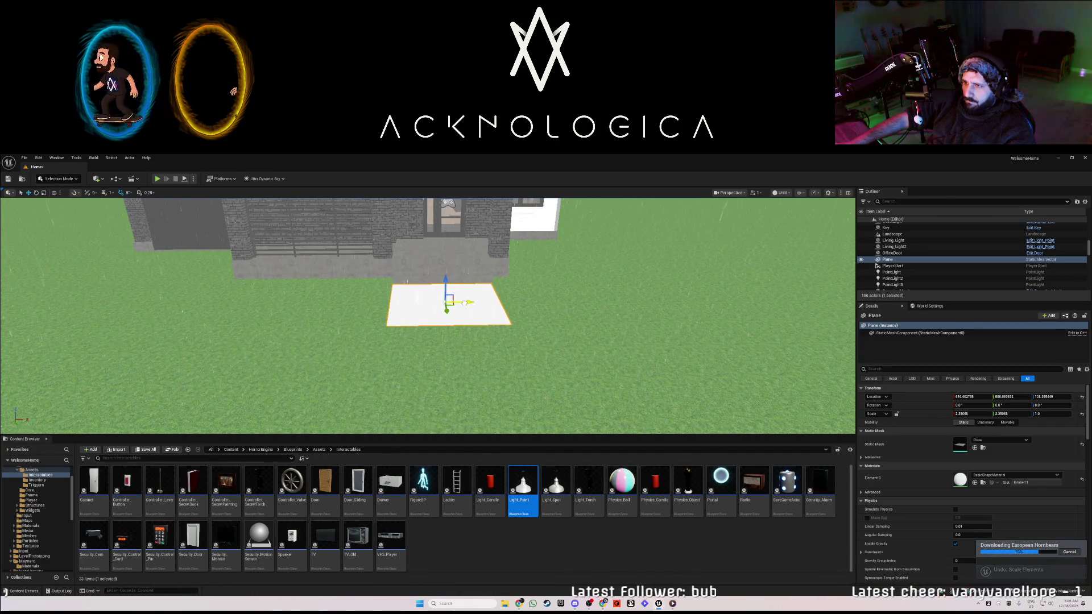
left_click_drag(463, 303, 450, 309)
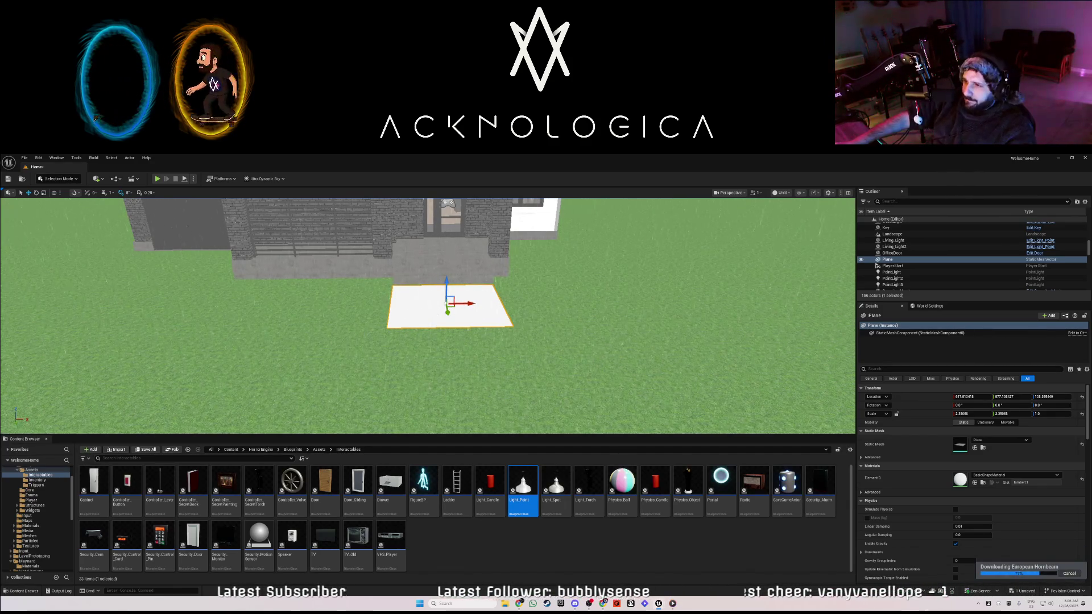
scroll(499, 332, "up", 10)
scroll(362, 284, "down", 5)
mouse_move(320, 277)
left_mouse_down()
mouse_move(353, 281)
mouse_move(360, 239)
mouse_move(360, 296)
mouse_move(227, 216)
mouse_move(196, 244)
mouse_move(198, 225)
left_mouse_up()
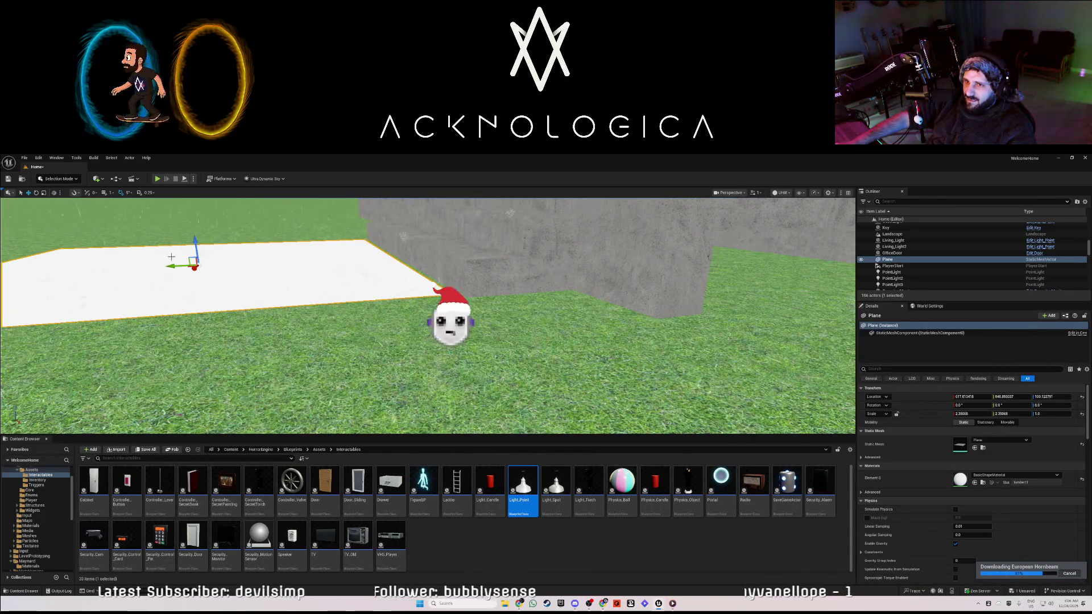
left_click_drag(175, 265, 180, 266)
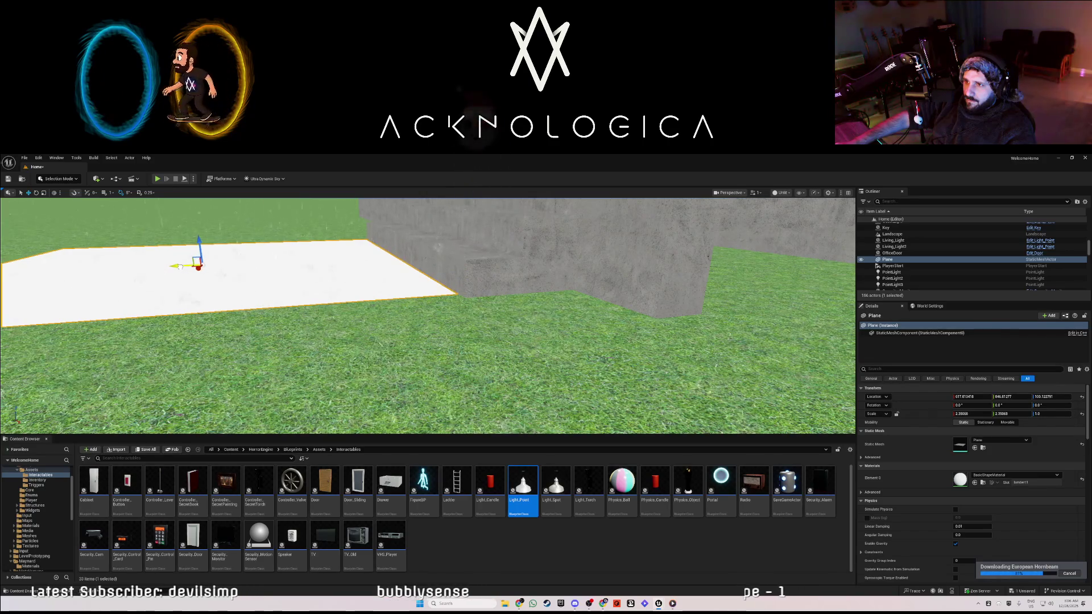
mouse_move(289, 285)
left_mouse_down()
mouse_move(234, 273)
mouse_move(262, 294)
left_mouse_up()
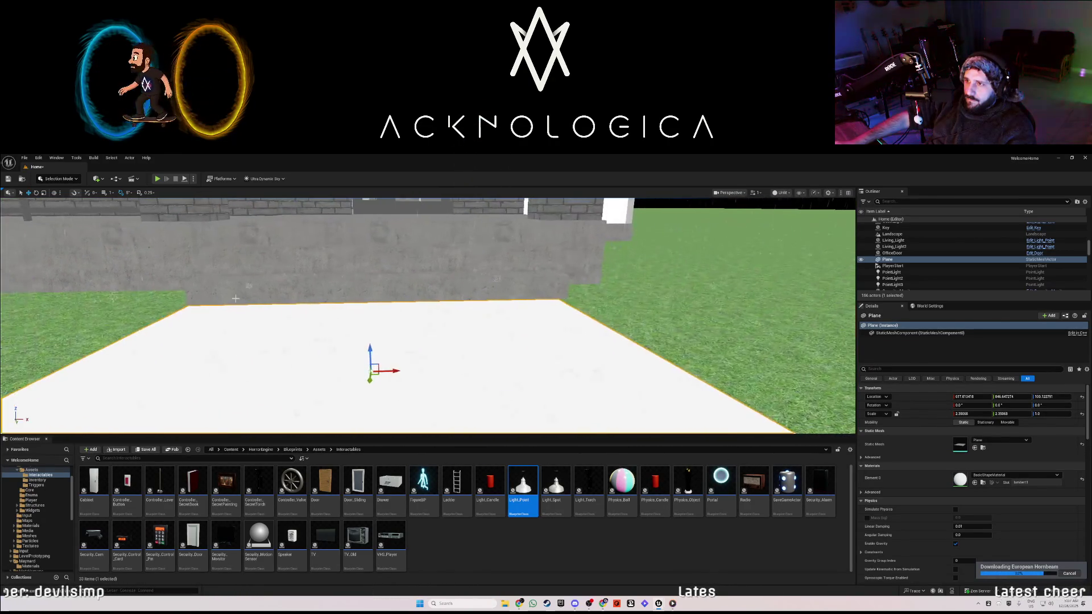
left_click_drag(397, 371, 399, 372)
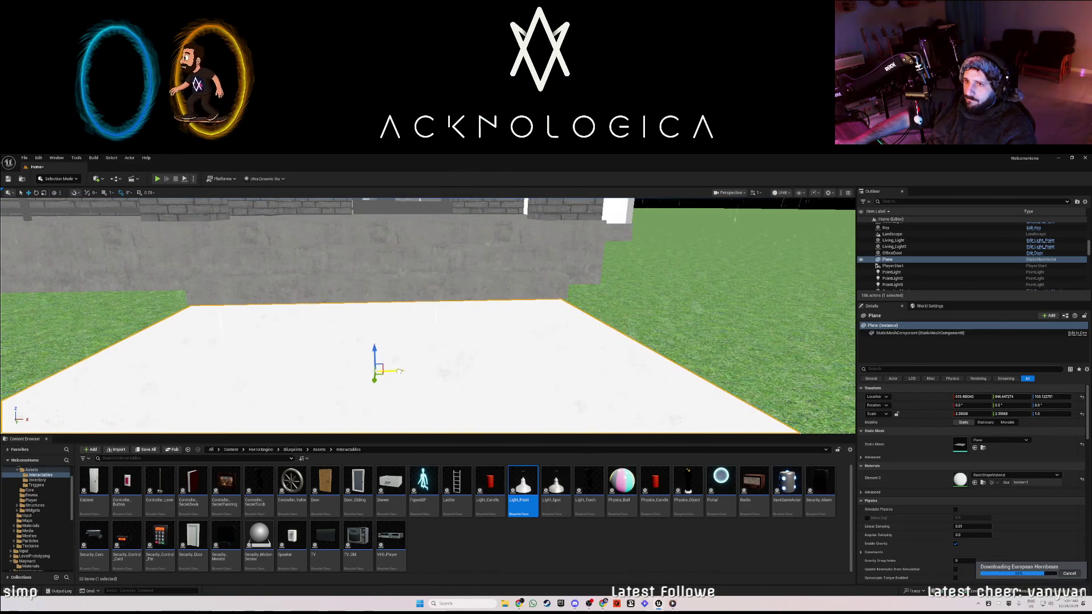
mouse_move(443, 342)
left_mouse_down()
mouse_move(398, 359)
mouse_move(421, 359)
left_mouse_up()
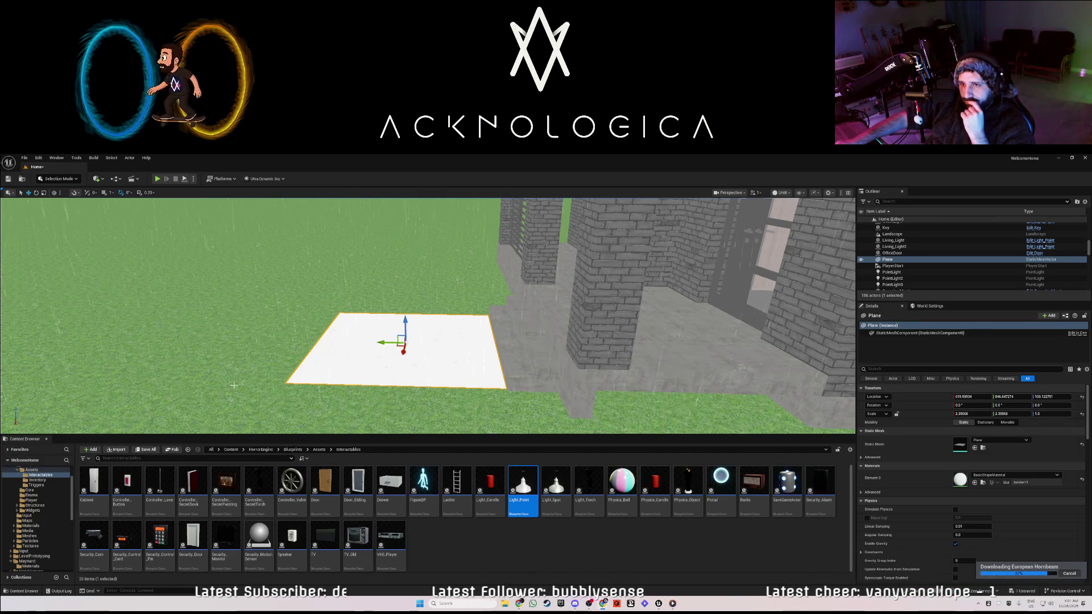
Open Quixel Bridge from the Window menu and browse the favourited Surfaces.
left_click(56, 158)
left_click(79, 364)
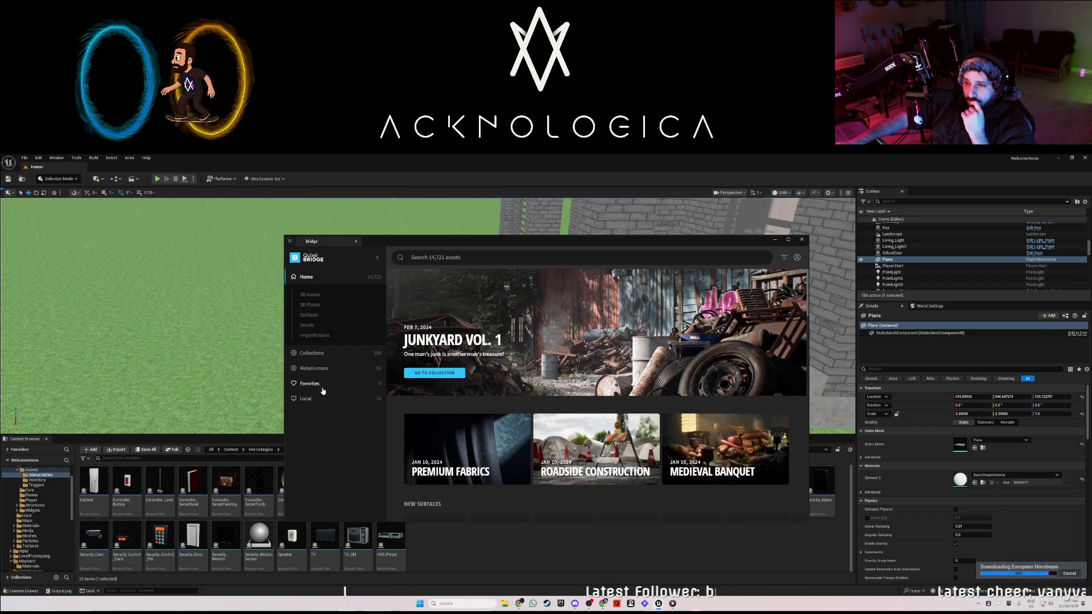
left_click(797, 258)
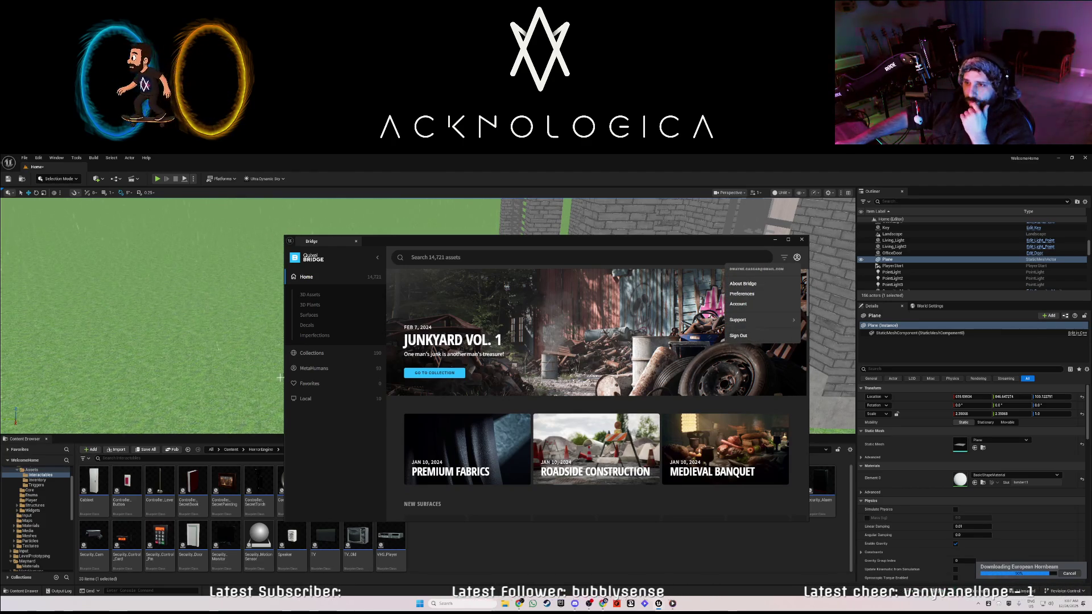
left_click(311, 383)
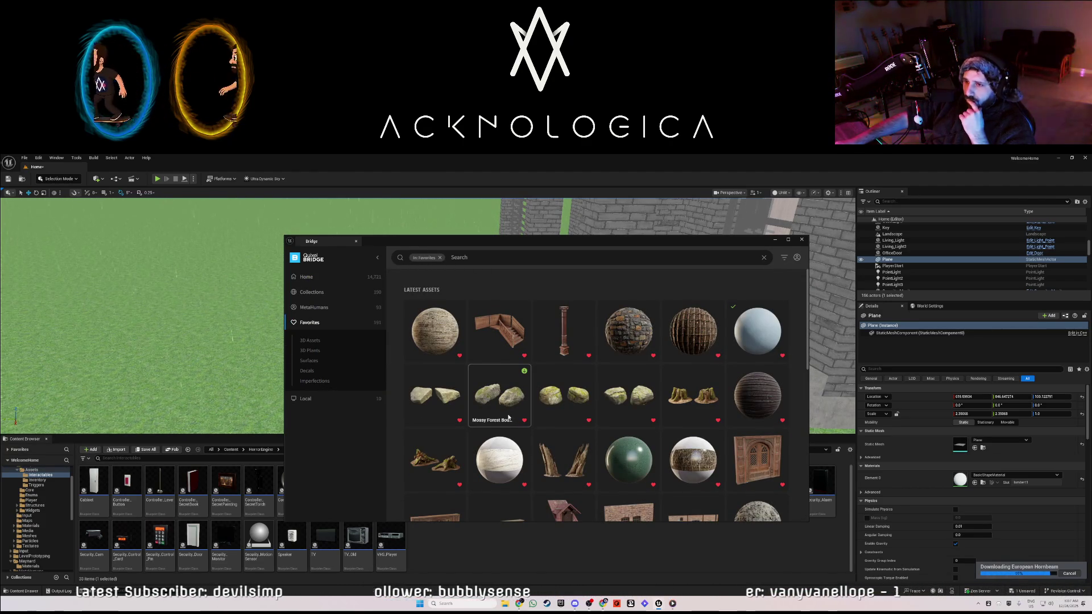
left_click(313, 362)
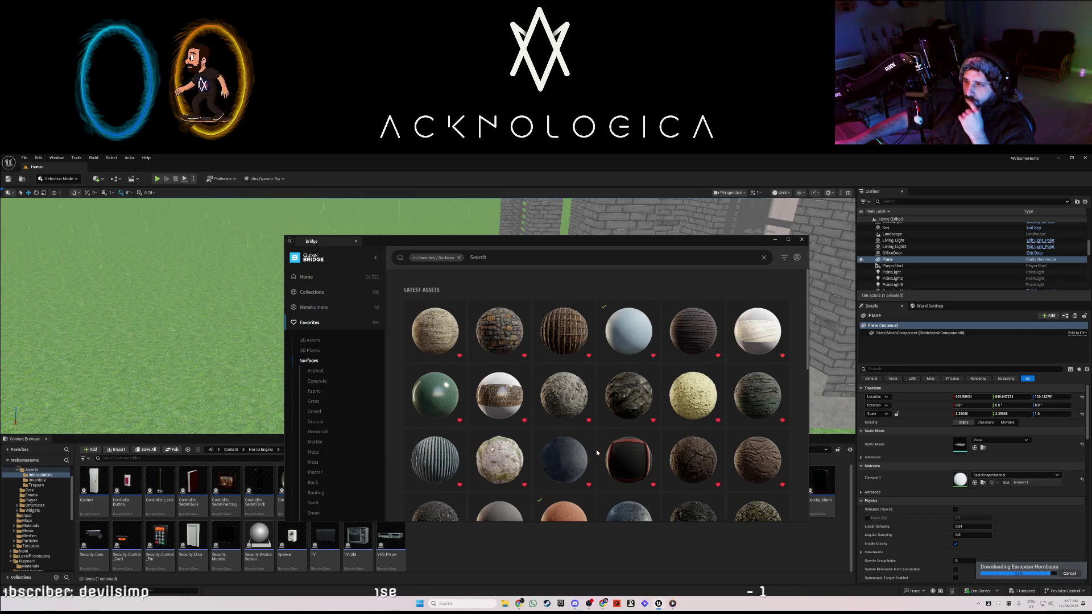
scroll(549, 434, "down", 3)
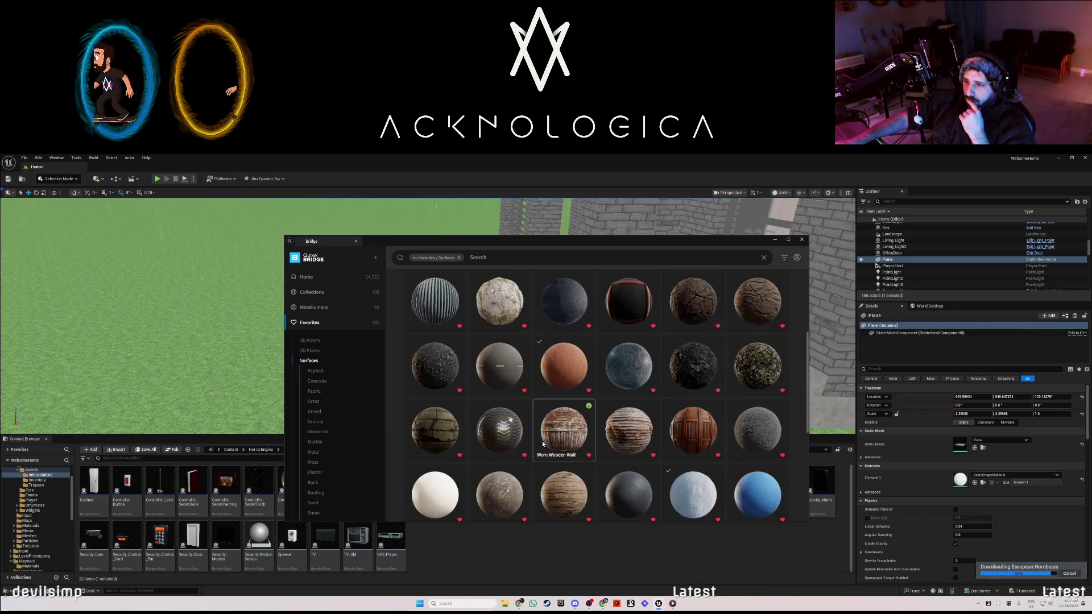
scroll(492, 445, "down", 1)
scroll(560, 445, "down", 5)
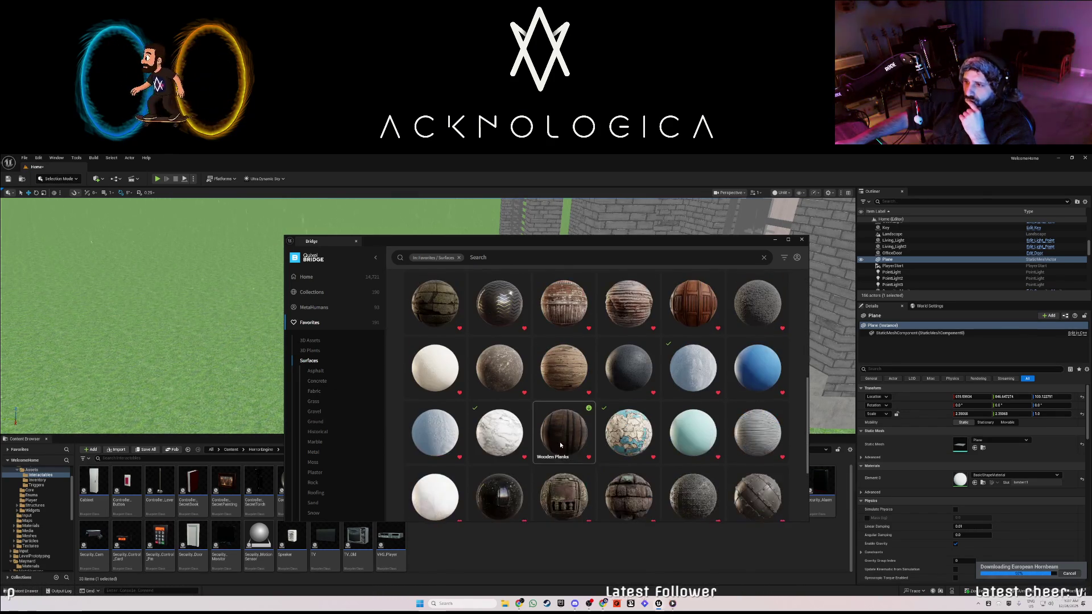
scroll(557, 444, "down", 3)
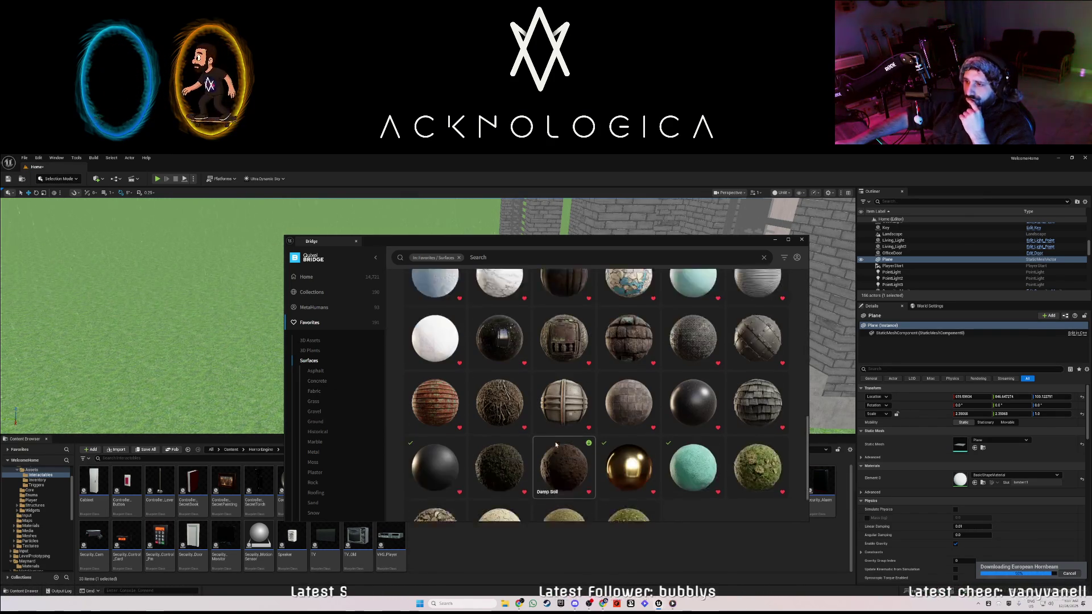
scroll(566, 443, "up", 3)
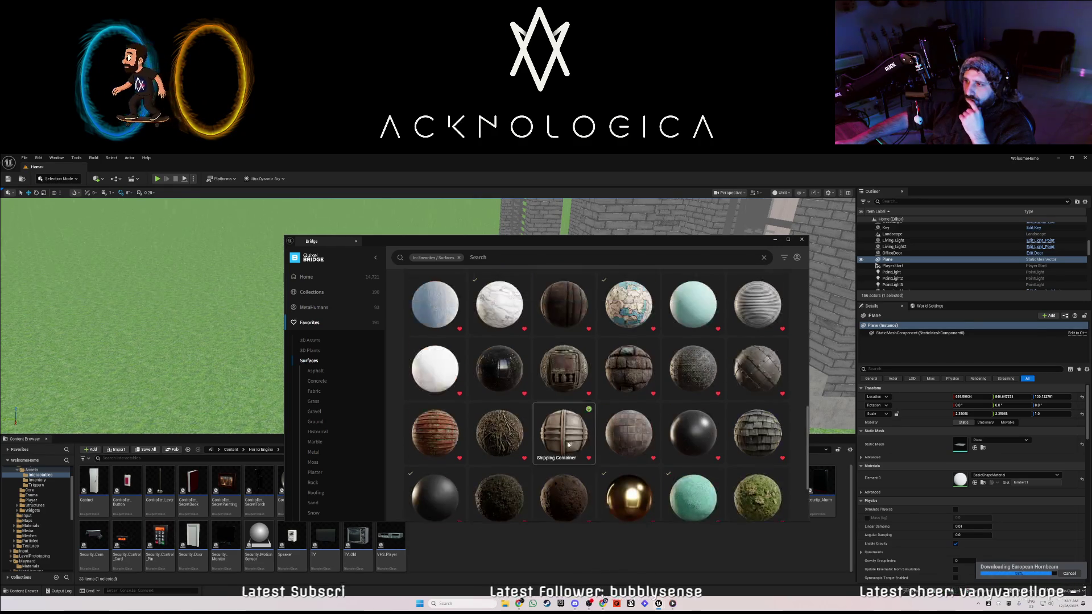
Pick Black Concrete Tiles at Highest Quality and start its download.
left_click(610, 437)
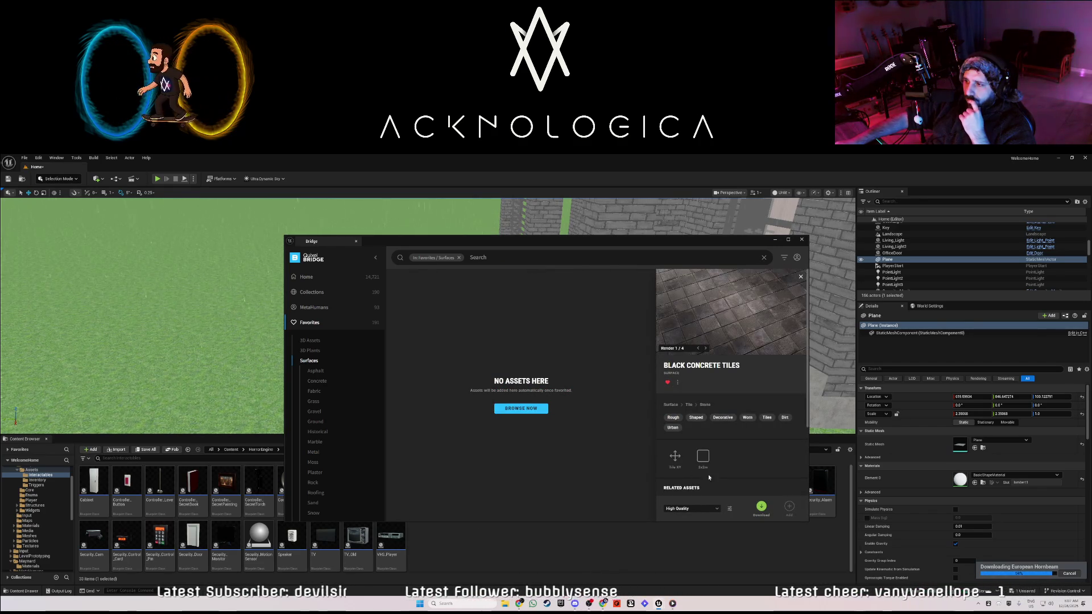
left_click(700, 506)
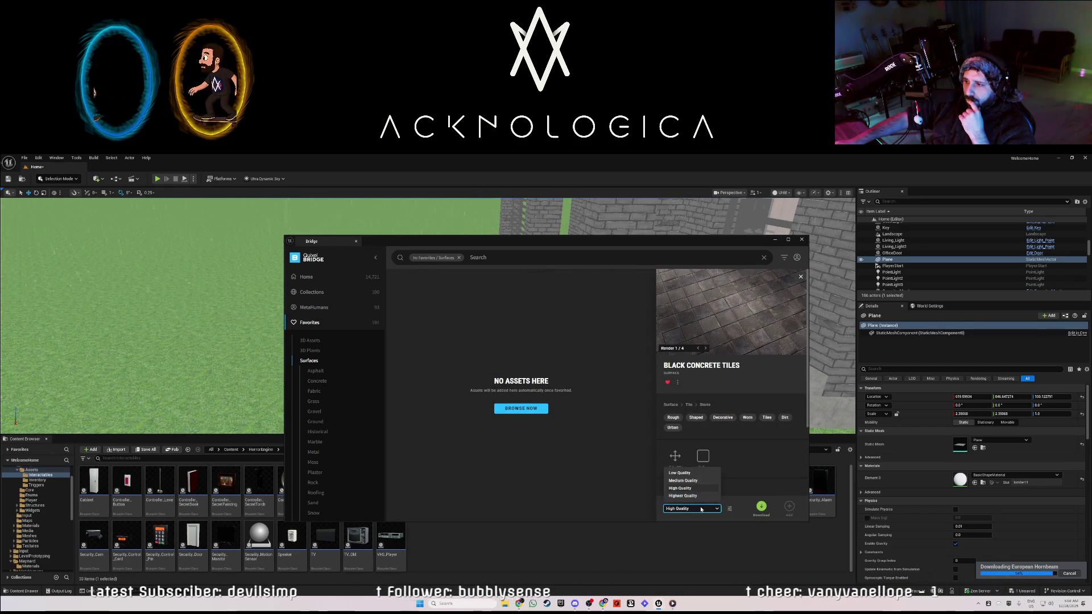
left_click(685, 498)
left_click(762, 507)
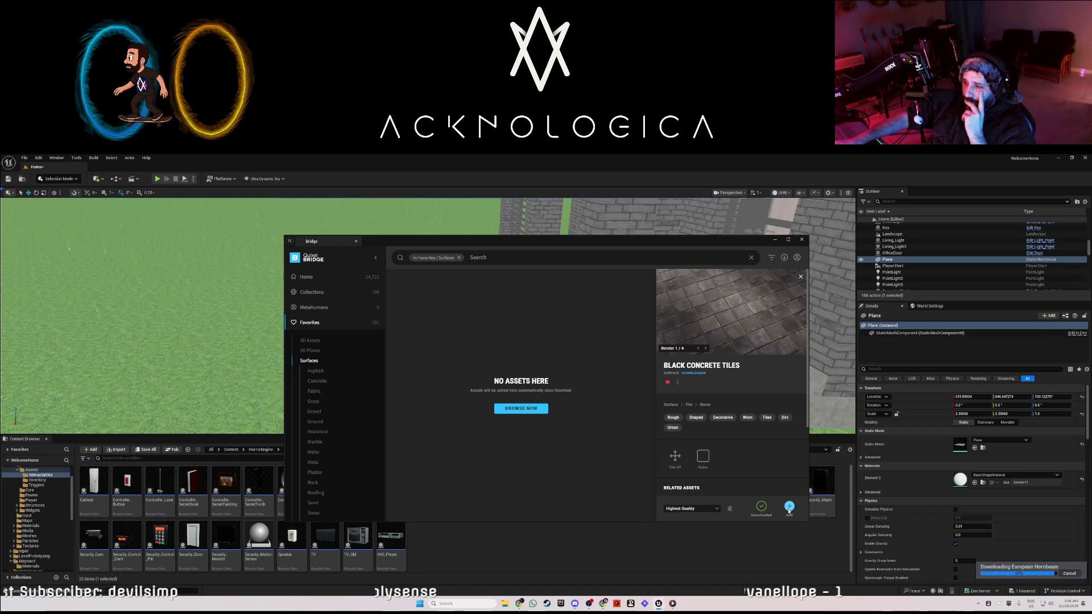
Close the Quixel Bridge window once the download has finished.
left_click(802, 242)
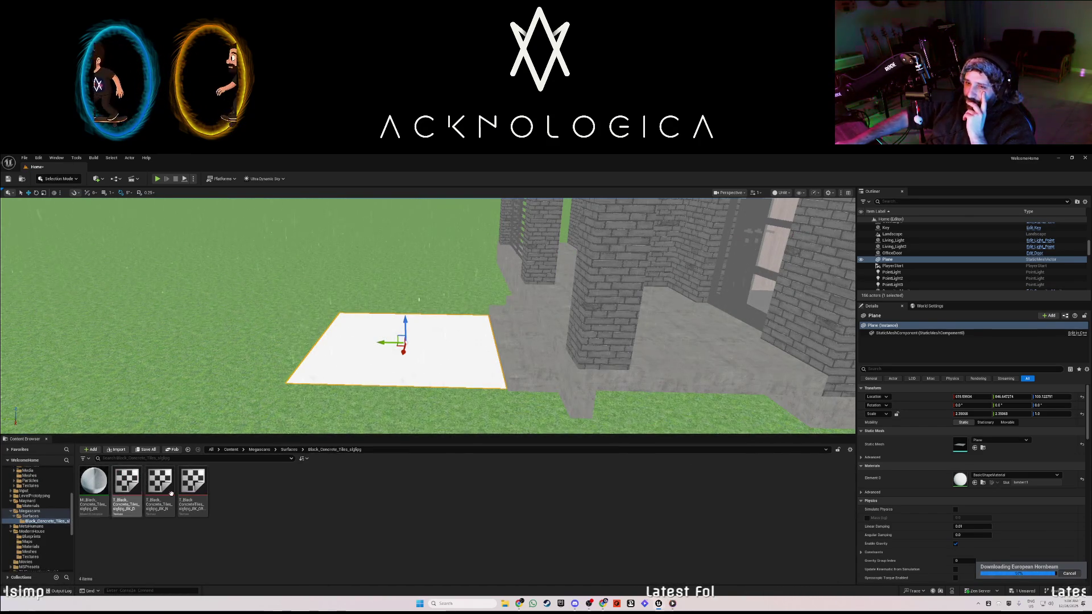
Apply ML_Black_Concrete_Tiles to the plane and briefly open its material editor.
mouse_move(103, 481)
left_mouse_down()
mouse_move(251, 490)
mouse_move(957, 479)
left_mouse_up()
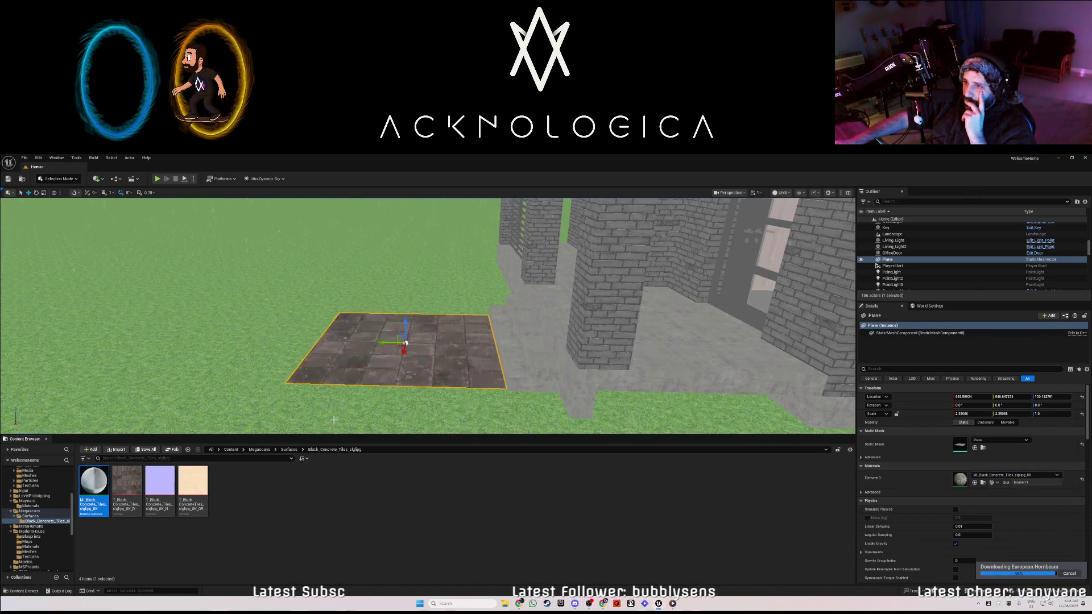
mouse_move(333, 420)
left_mouse_down()
mouse_move(489, 415)
mouse_move(466, 378)
left_mouse_up()
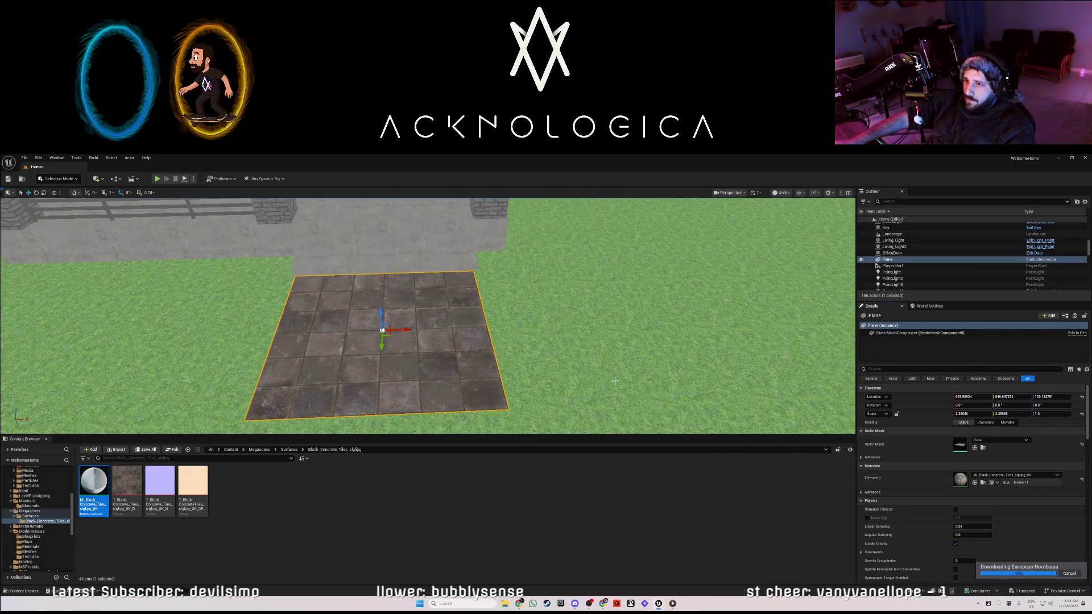
double_click(960, 480)
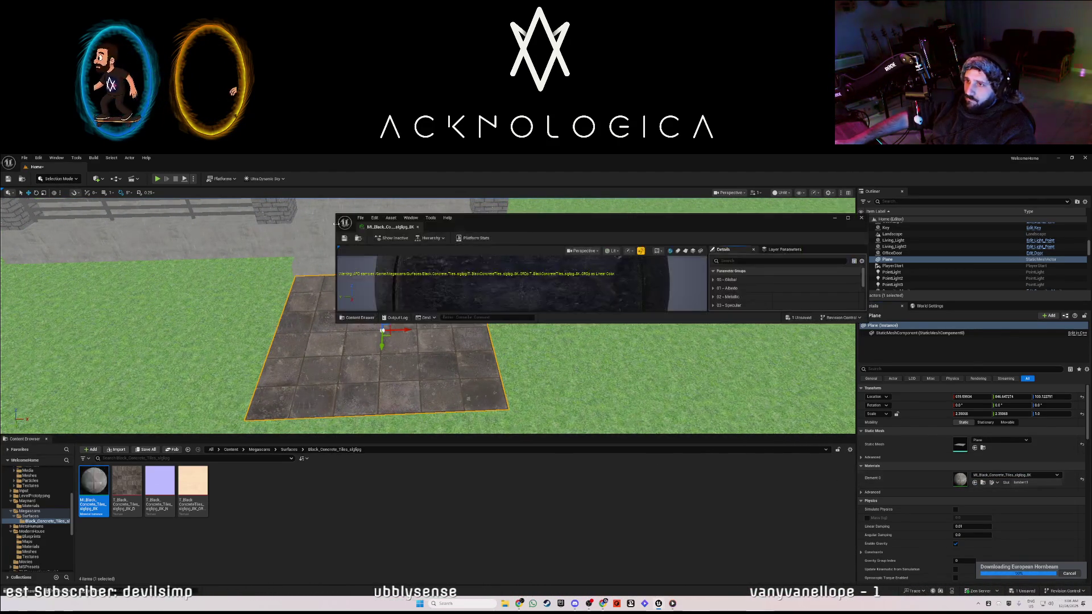
left_click(530, 219)
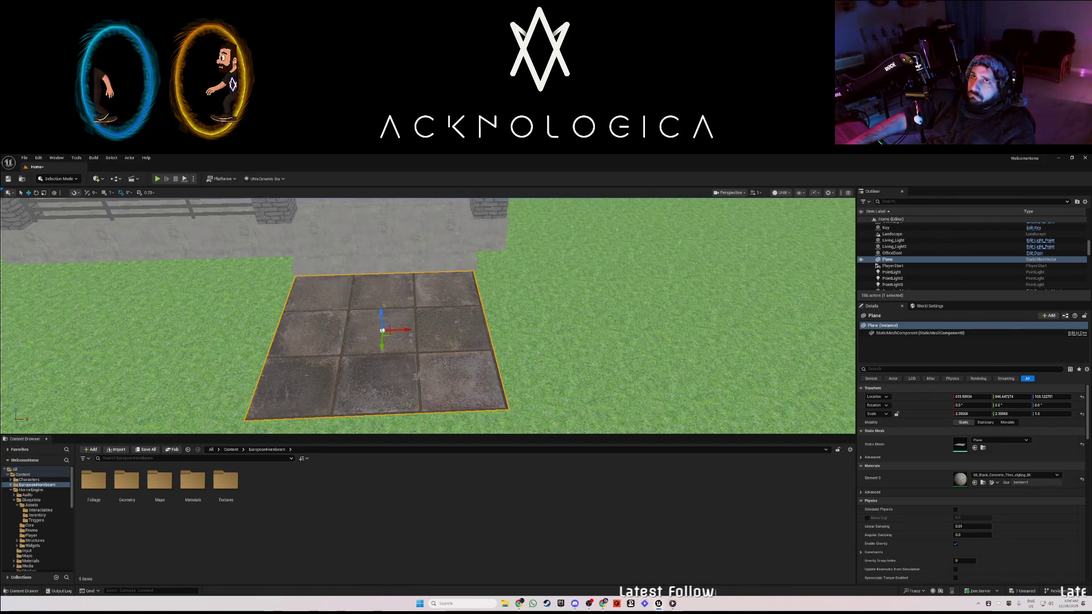
mouse_move(447, 283)
left_mouse_down()
mouse_move(378, 284)
mouse_move(427, 292)
mouse_move(299, 286)
left_mouse_up()
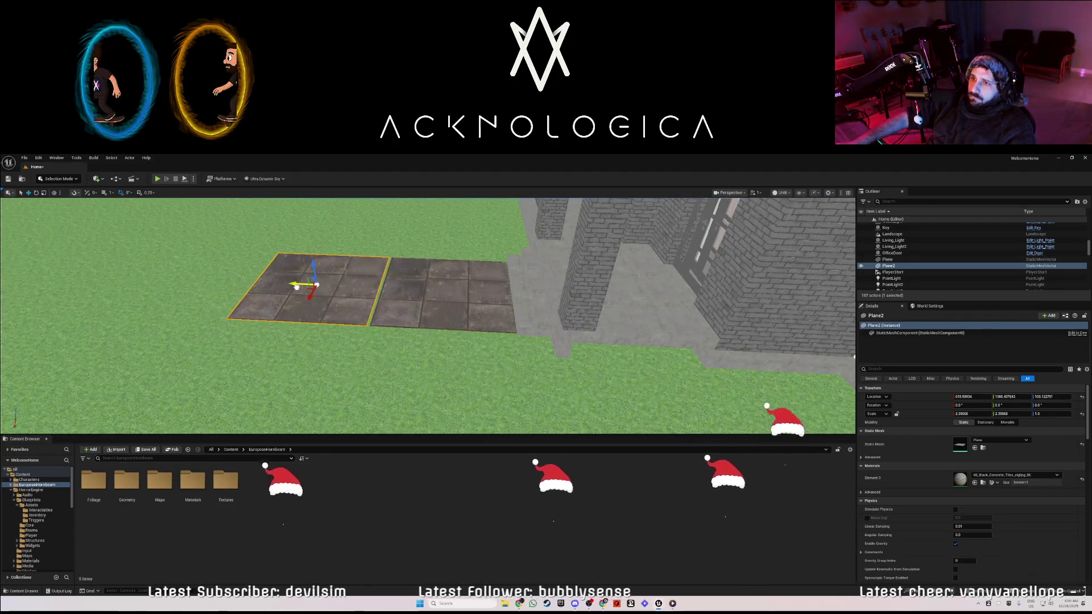
Alt-drag copies of Plane and Plane2 further along the Y axis to extend the path.
left_click(354, 315)
left_click_drag(354, 315, 310, 261)
mouse_move(387, 344)
left_mouse_down()
mouse_move(392, 373)
mouse_move(387, 344)
left_mouse_up()
left_click(386, 344)
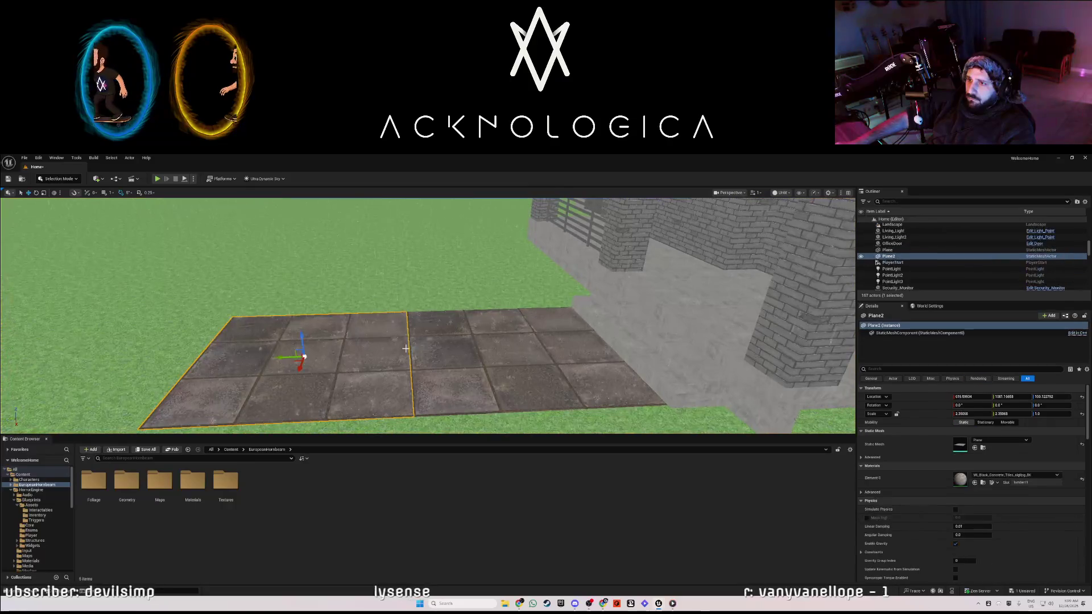
left_click(438, 352, "ctrl")
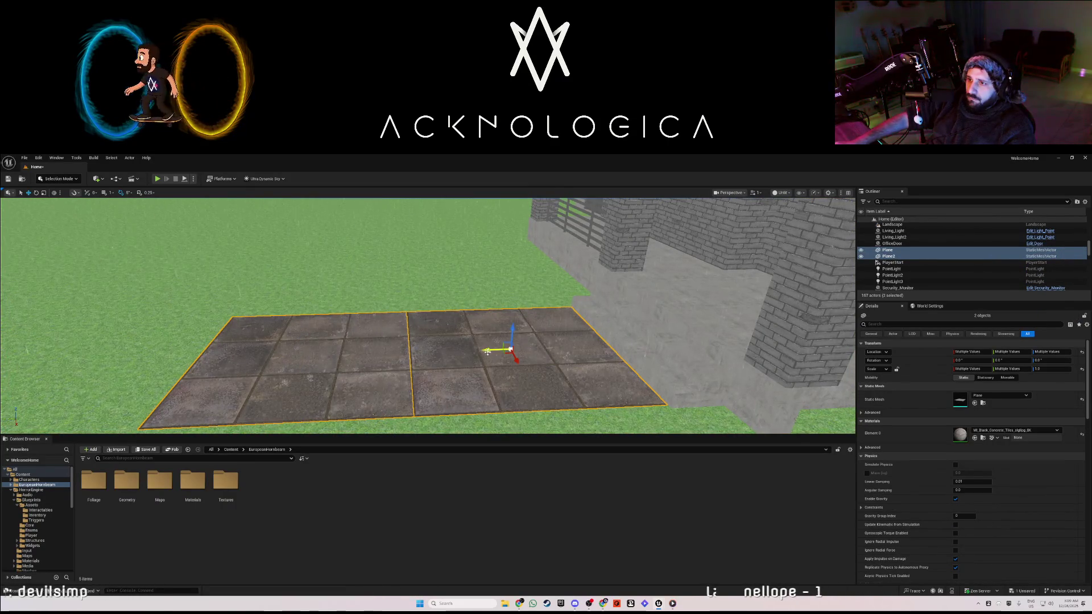
left_click_drag(487, 352, 437, 353, "alt")
mouse_move(157, 347)
left_mouse_down()
mouse_move(73, 342)
mouse_move(50, 321)
mouse_move(61, 228)
left_mouse_up()
left_click(426, 398)
mouse_move(426, 398)
left_mouse_down()
mouse_move(430, 421)
mouse_move(462, 421)
mouse_move(447, 431)
left_mouse_up()
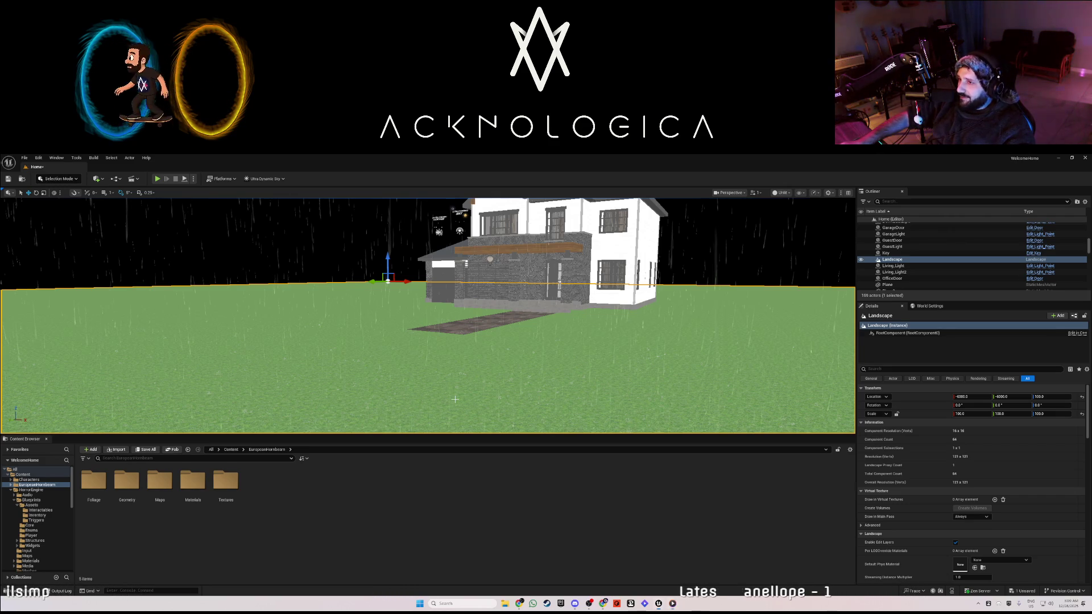
key("w")
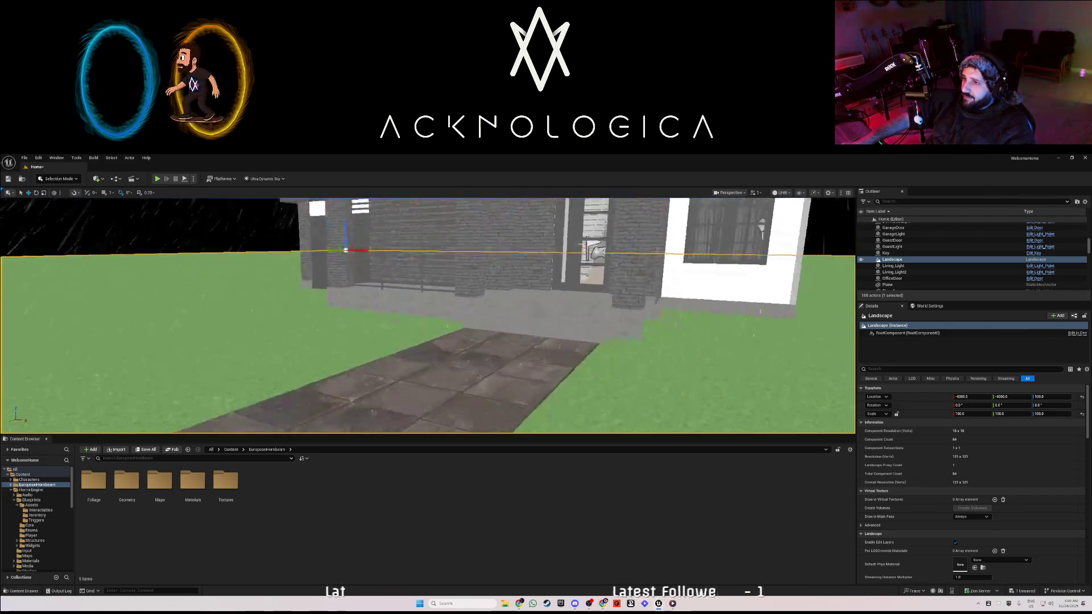
key("s")
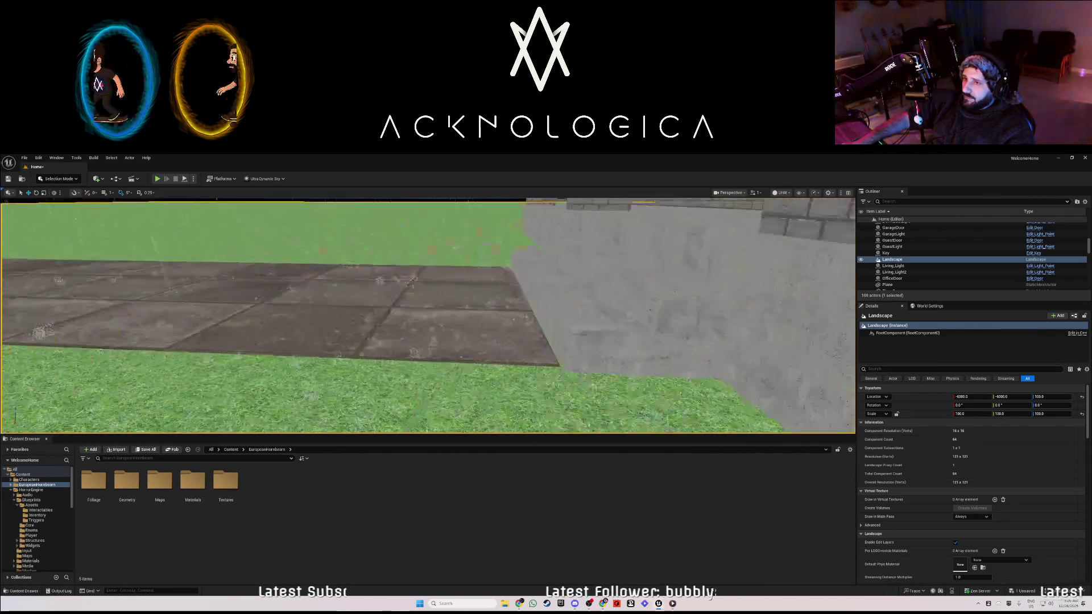
key("s")
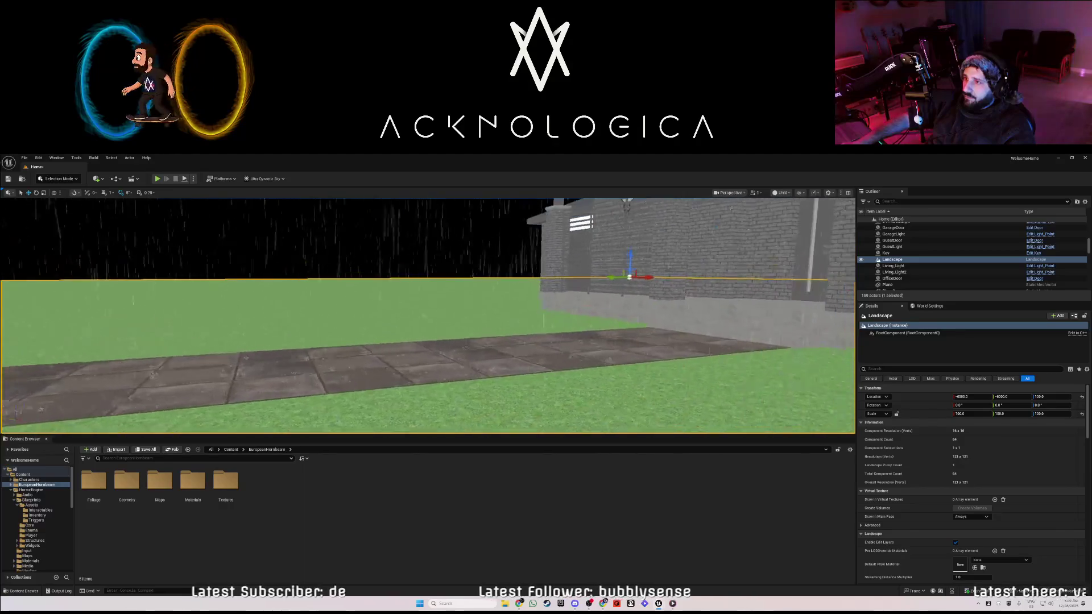
mouse_move(427, 316)
left_mouse_down()
mouse_move(568, 313)
mouse_move(432, 313)
left_mouse_up()
key("s")
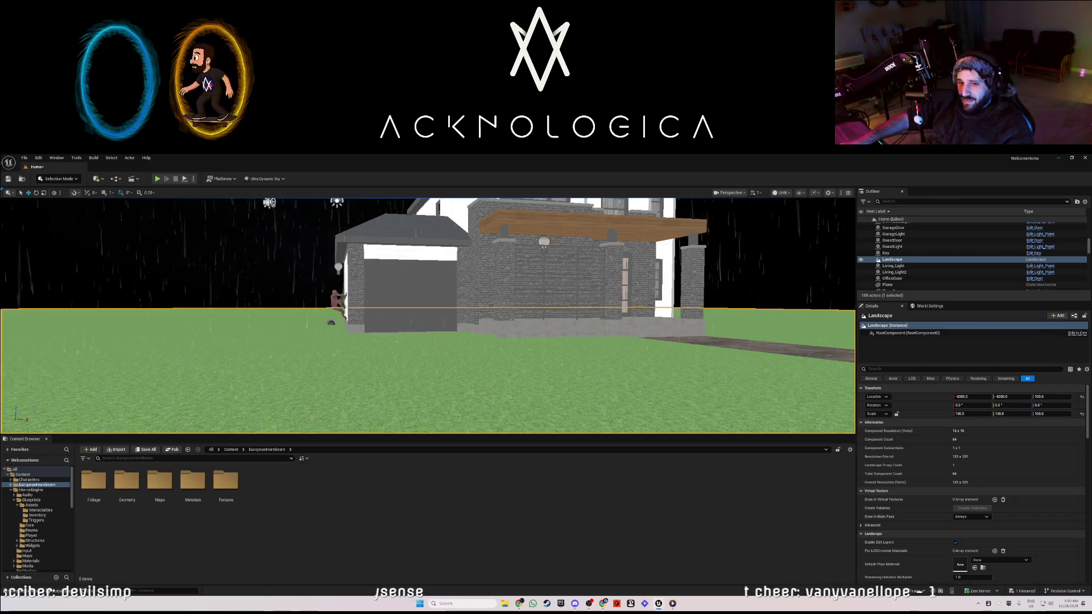
key("s")
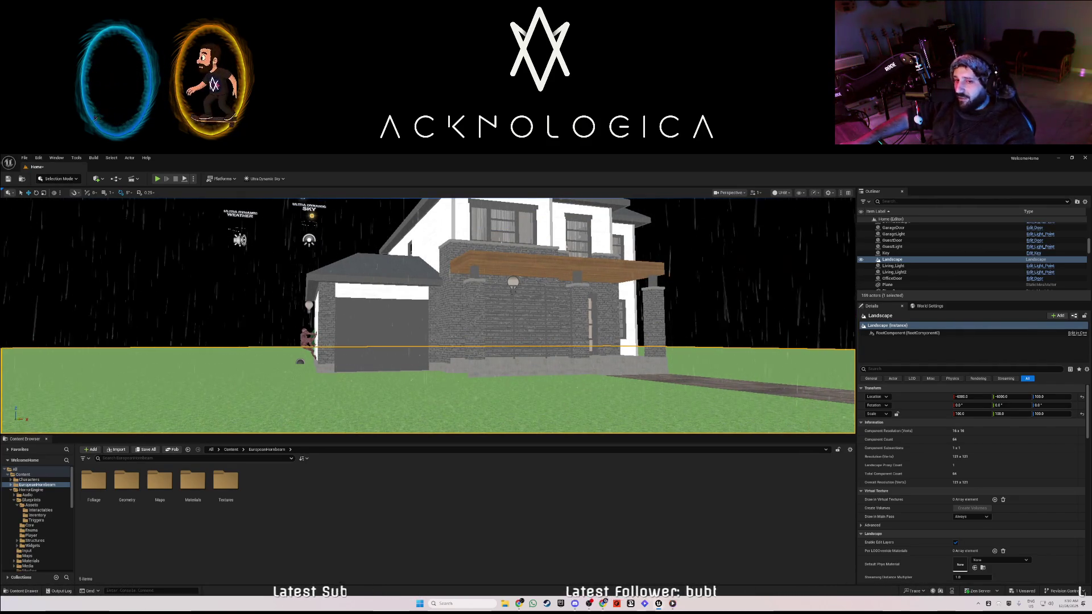
key("d")
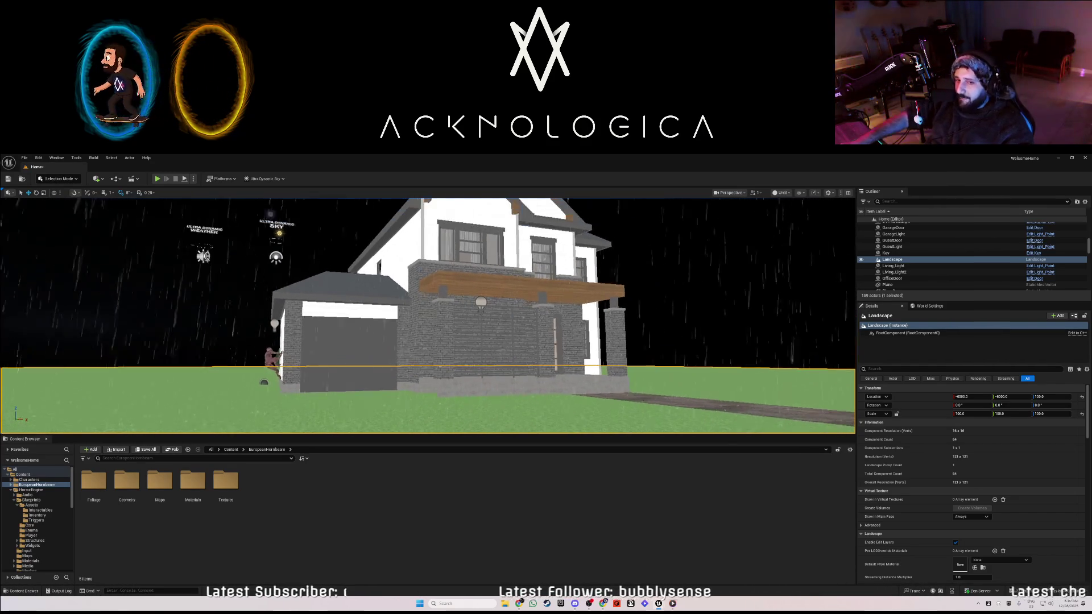
key("d")
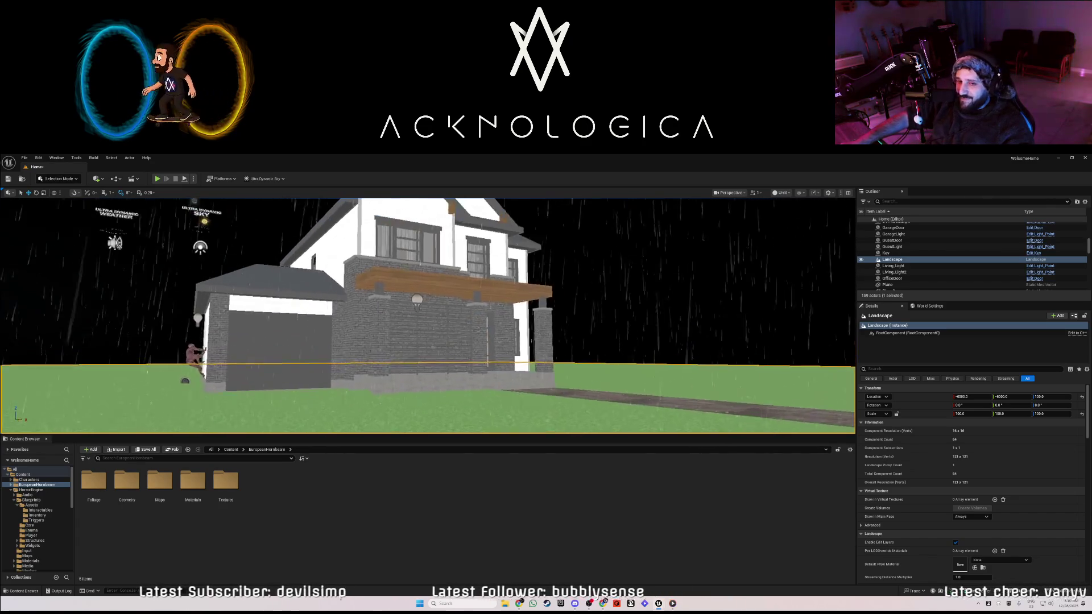
key("w")
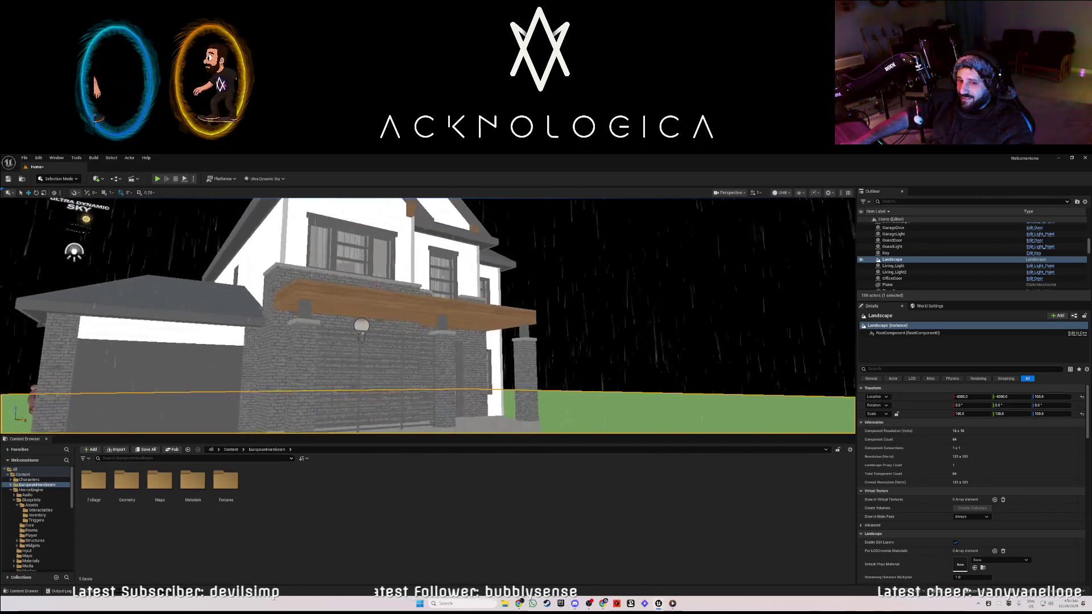
key("w")
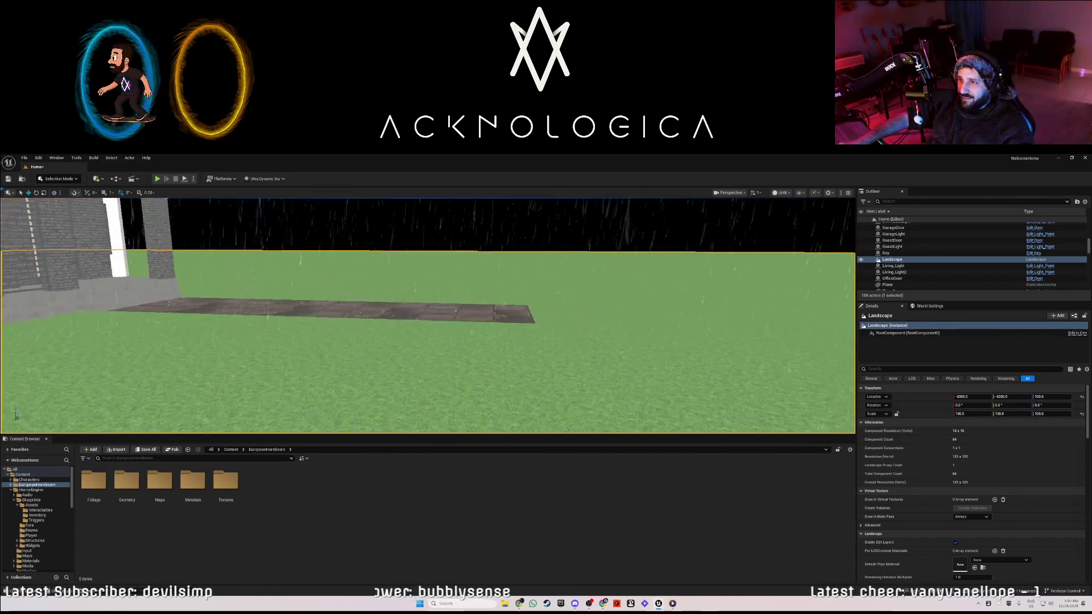
key("s")
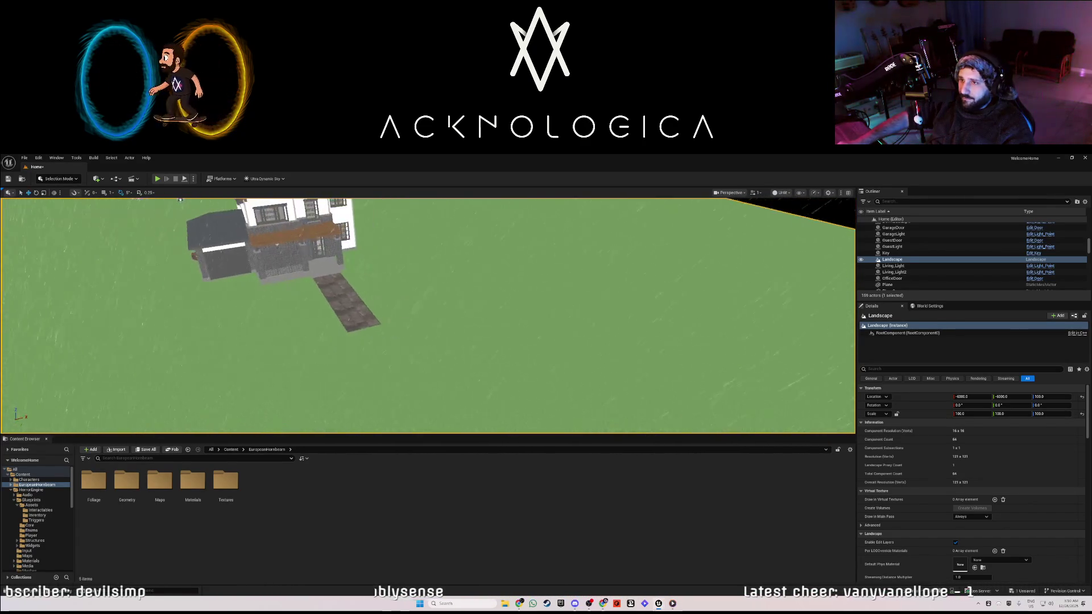
key("d")
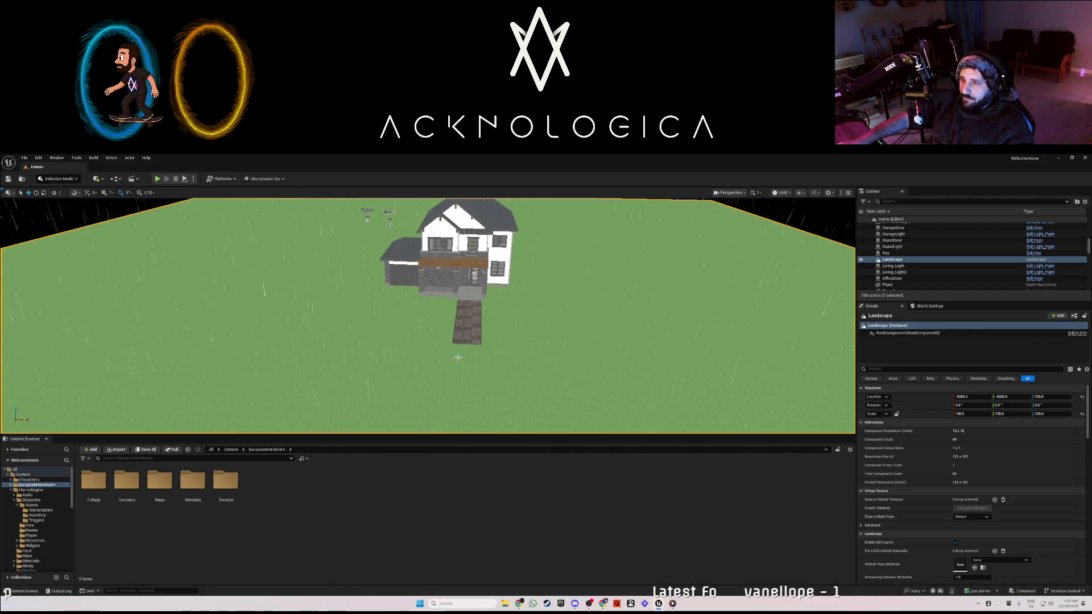
key("d")
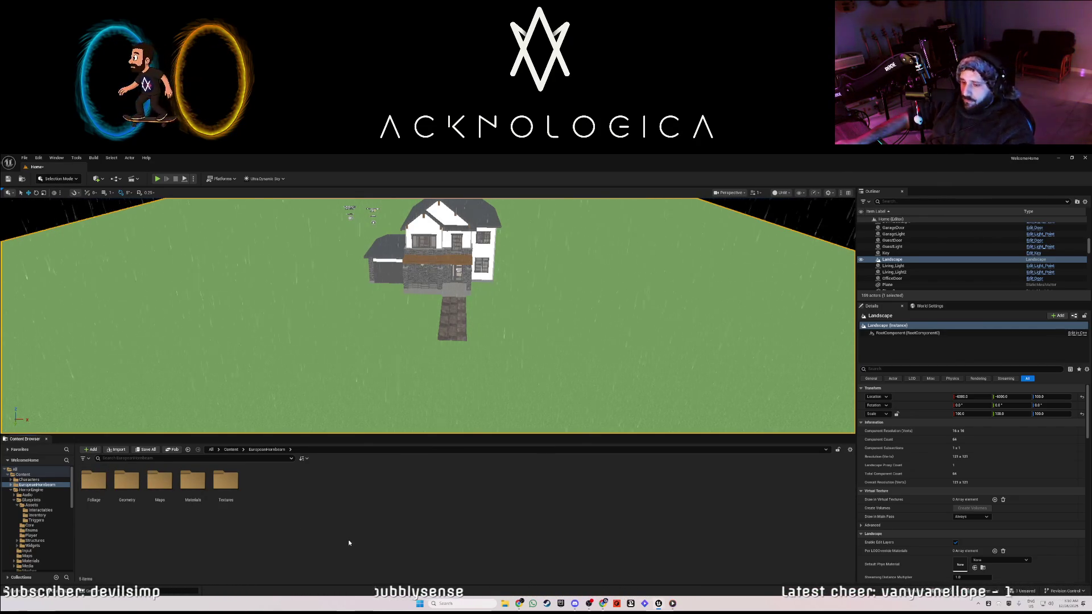
Save the level with Ctrl+S and close the Unreal editor.
key("ctrl+s")
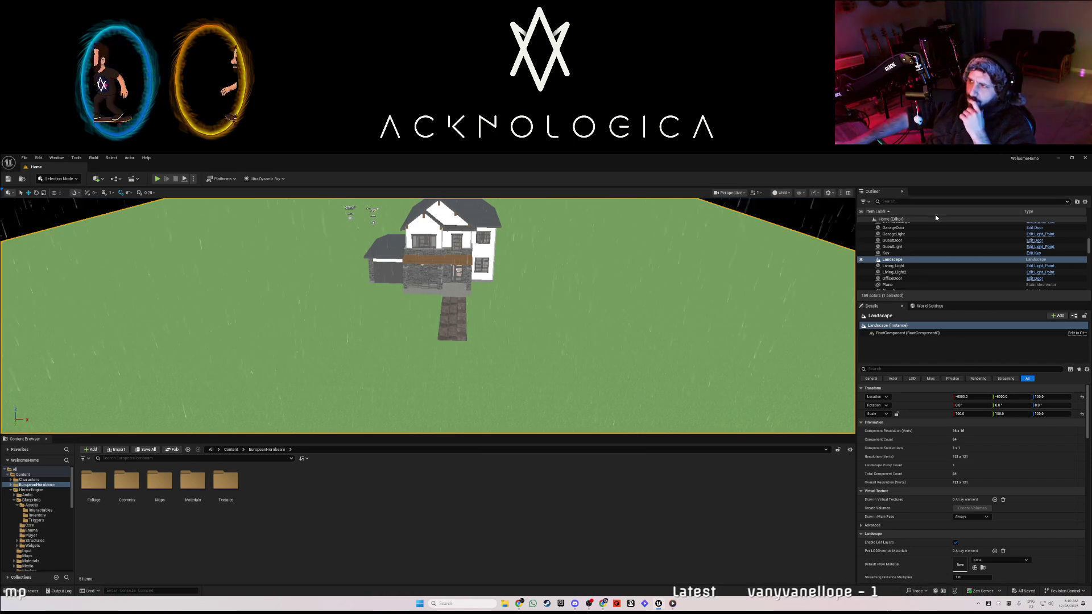
key("super+d")
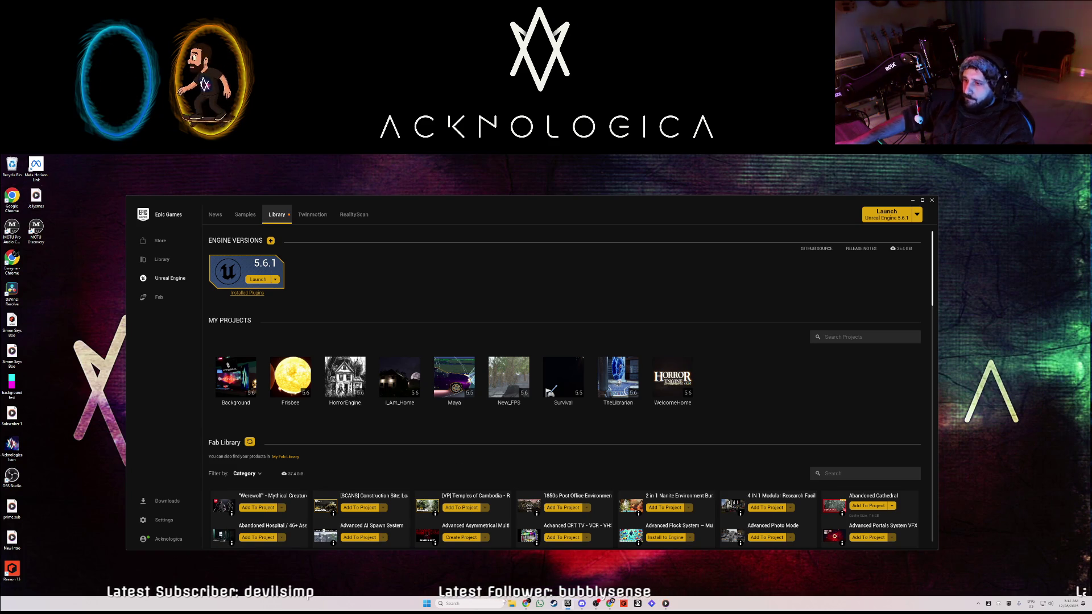
Open File Explorer with Win+E and scroll through its Home page.
key("super+e")
scroll(427, 407, "down", 2)
scroll(399, 410, "down", 3)
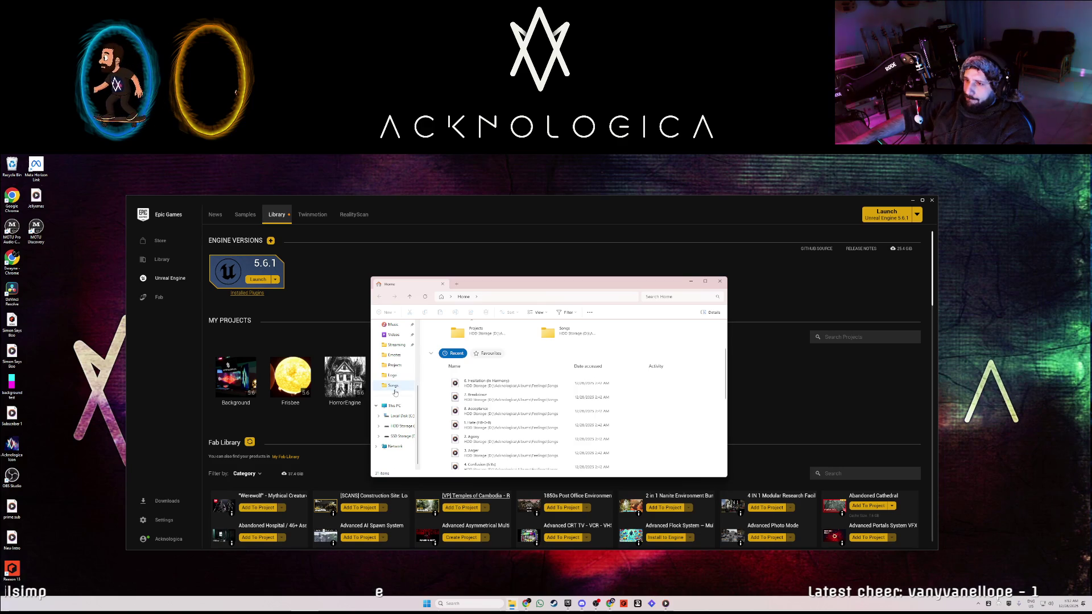
Browse the SSD Storage (E:) drive, then close File Explorer.
left_click(398, 435)
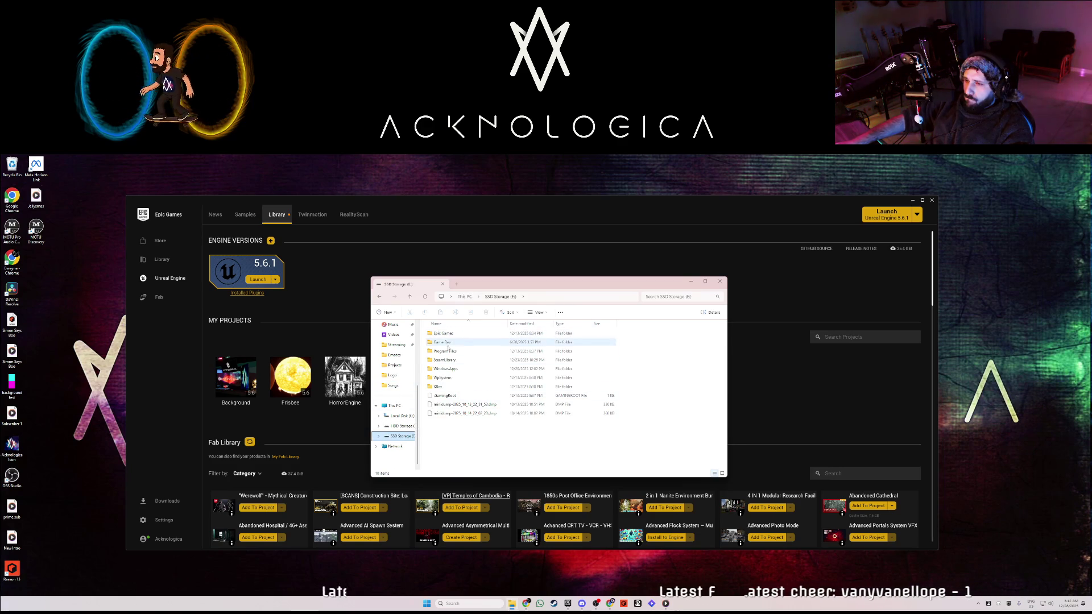
left_click(720, 282)
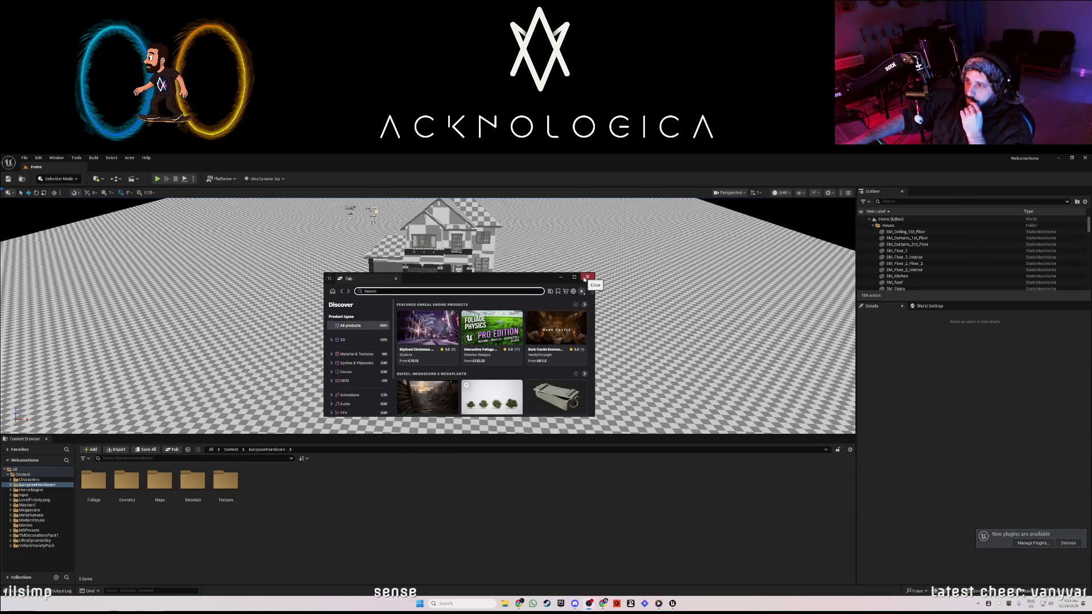
Close Fab and open EuropeanHornbeam > Foliage > SimpleWind, listing its 27 tree assets.
left_click(586, 278)
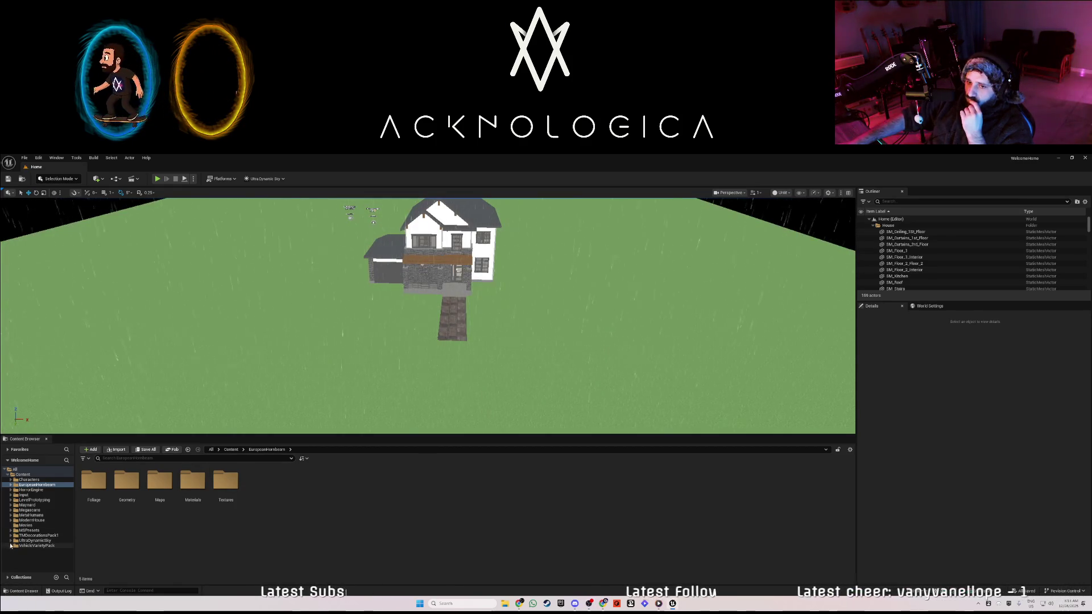
double_click(29, 486)
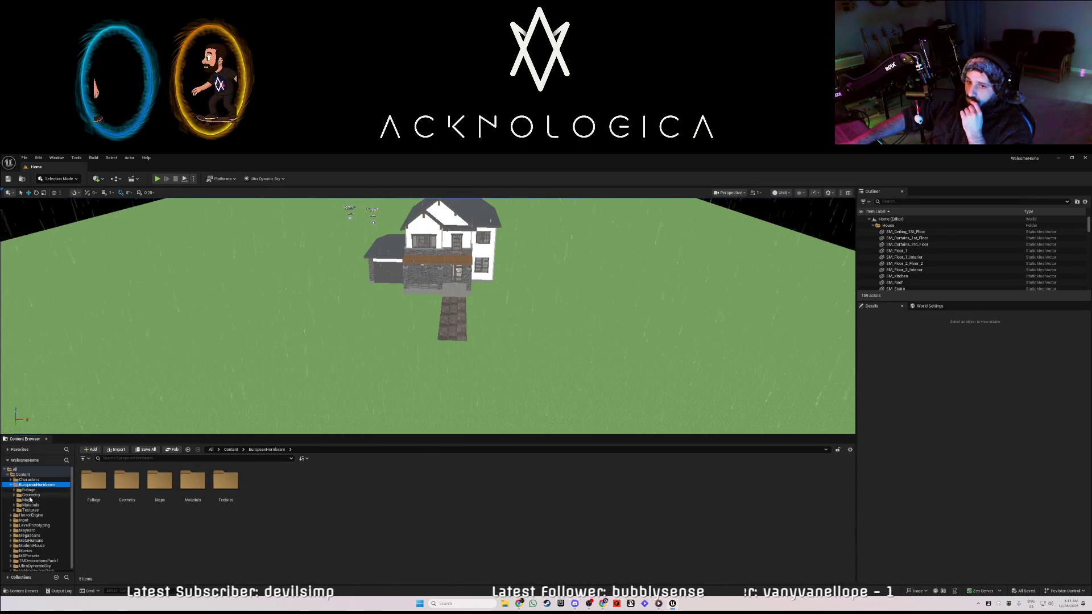
left_click(30, 491)
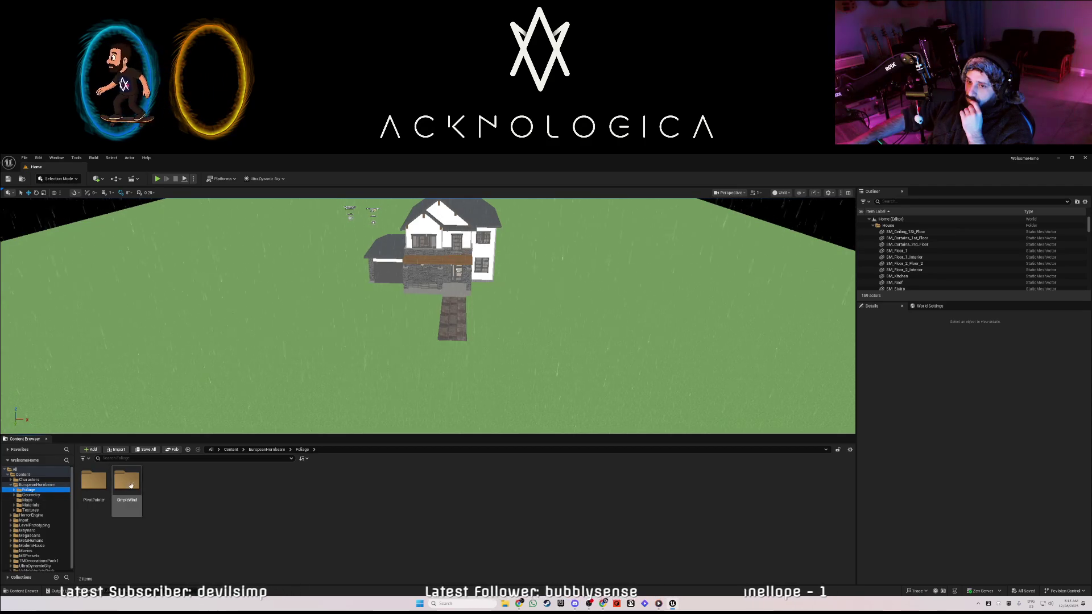
left_click(126, 483)
double_click(128, 484)
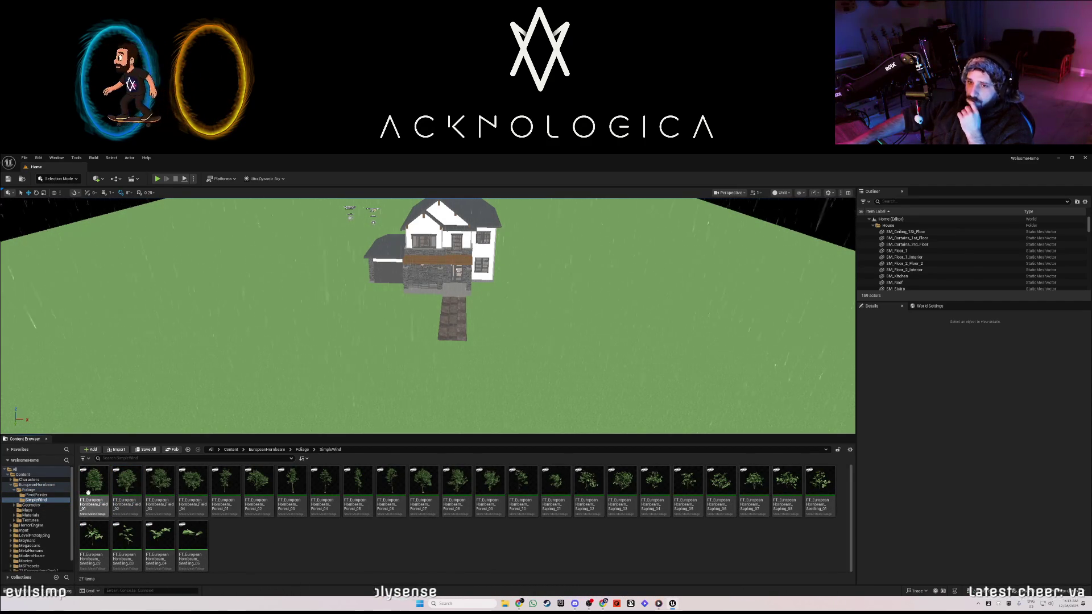
left_click(70, 179)
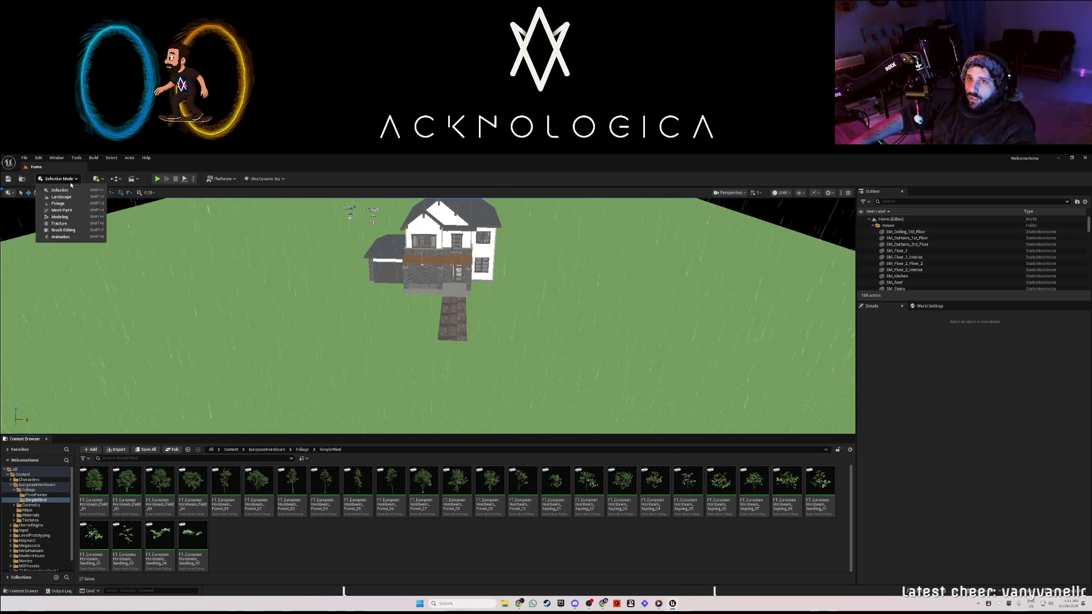
In Foliage Mode, add three European Hornbeam Field trees as paintable foliage types.
left_click(59, 203)
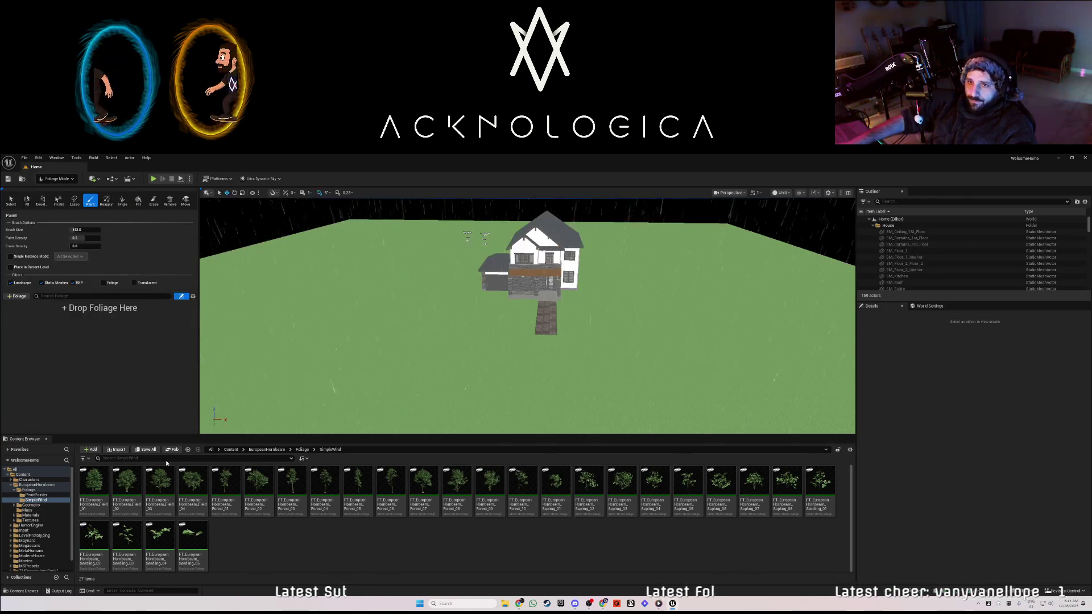
left_click(94, 483)
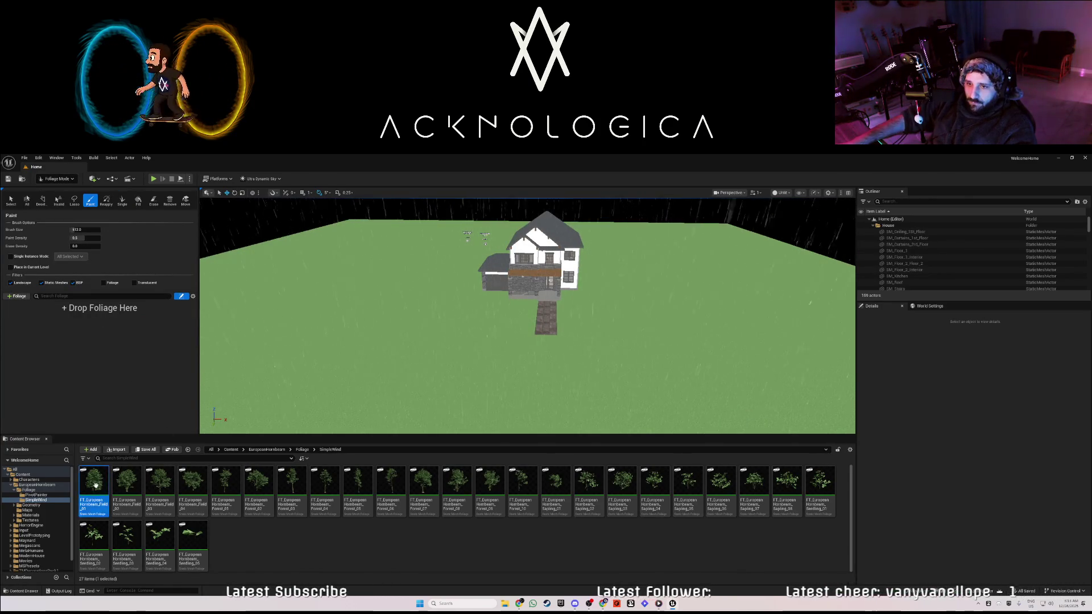
left_click(193, 501, "shift")
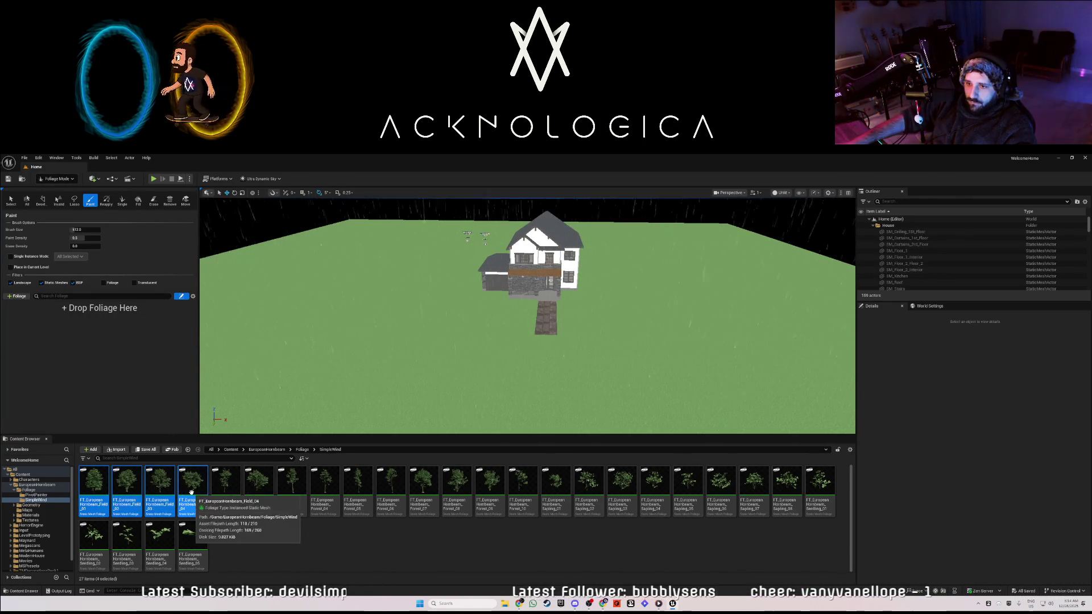
left_click(193, 500, "ctrl")
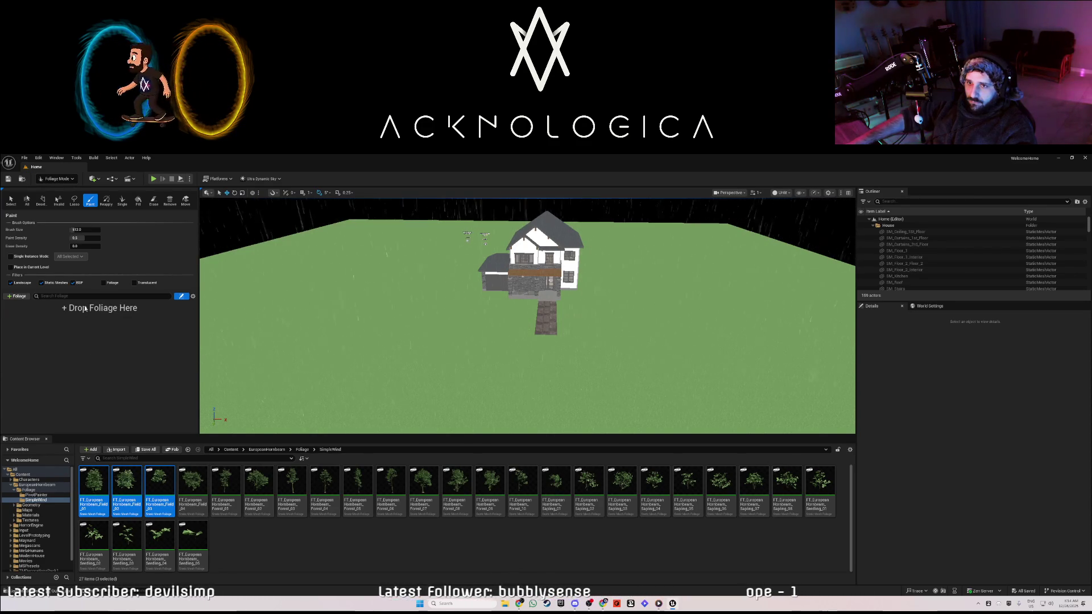
mouse_move(154, 489)
left_mouse_down()
mouse_move(131, 330)
mouse_move(108, 323)
left_mouse_up()
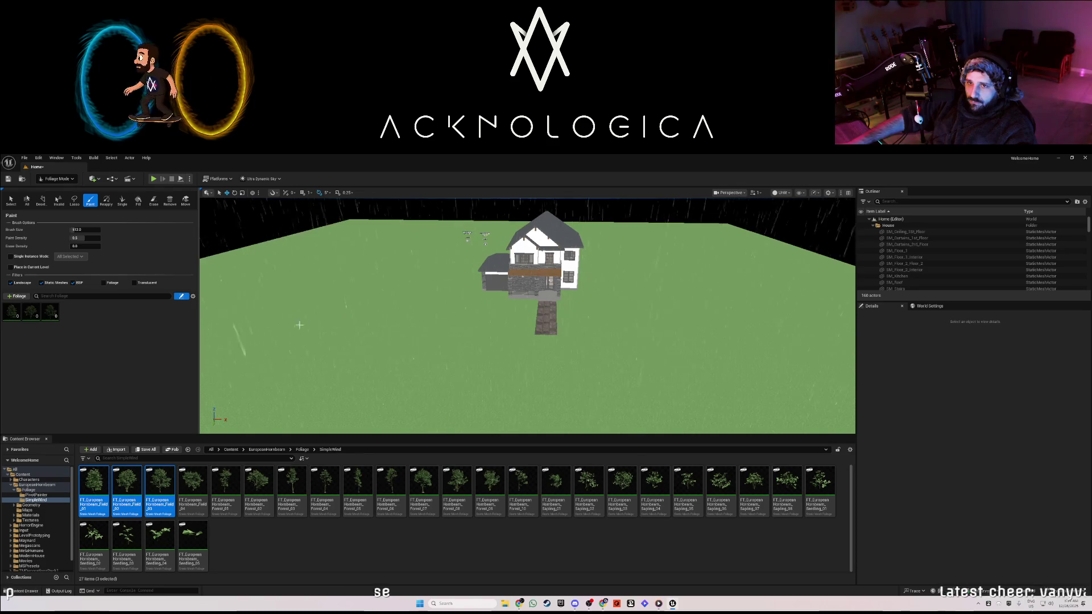
Choose single-tree placement and select all three hornbeam foliage types.
mouse_move(288, 311)
left_mouse_down()
mouse_move(334, 327)
mouse_move(287, 321)
mouse_move(388, 326)
left_mouse_up()
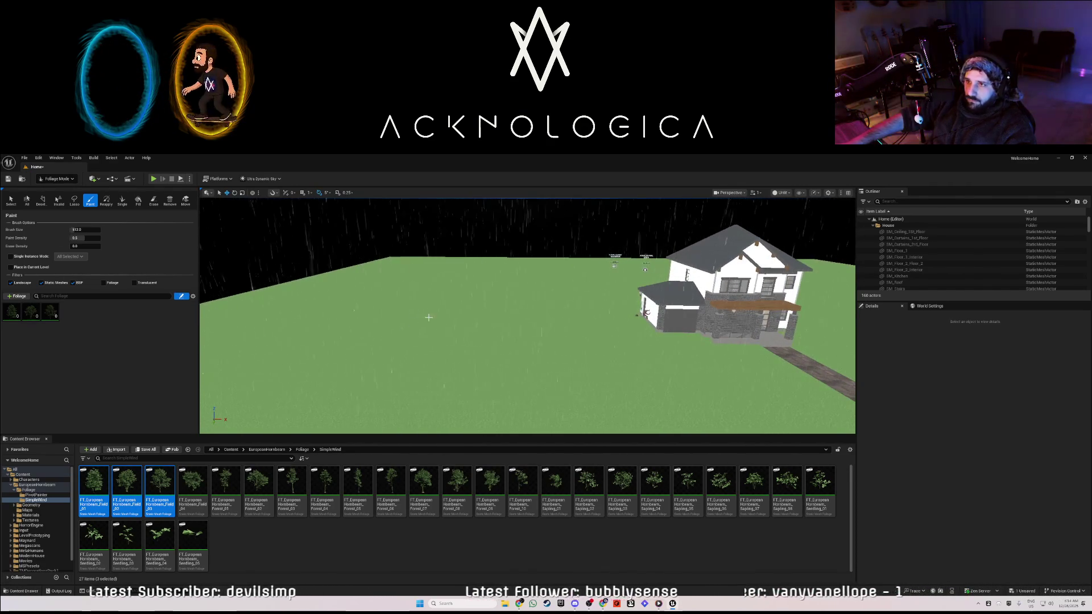
left_click(11, 257)
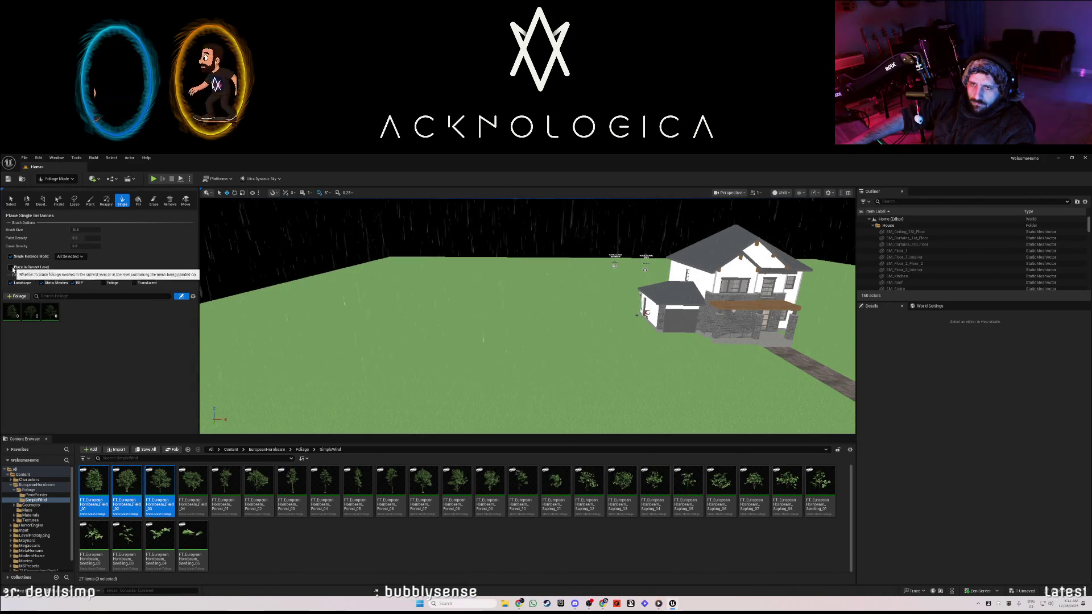
left_click(51, 310)
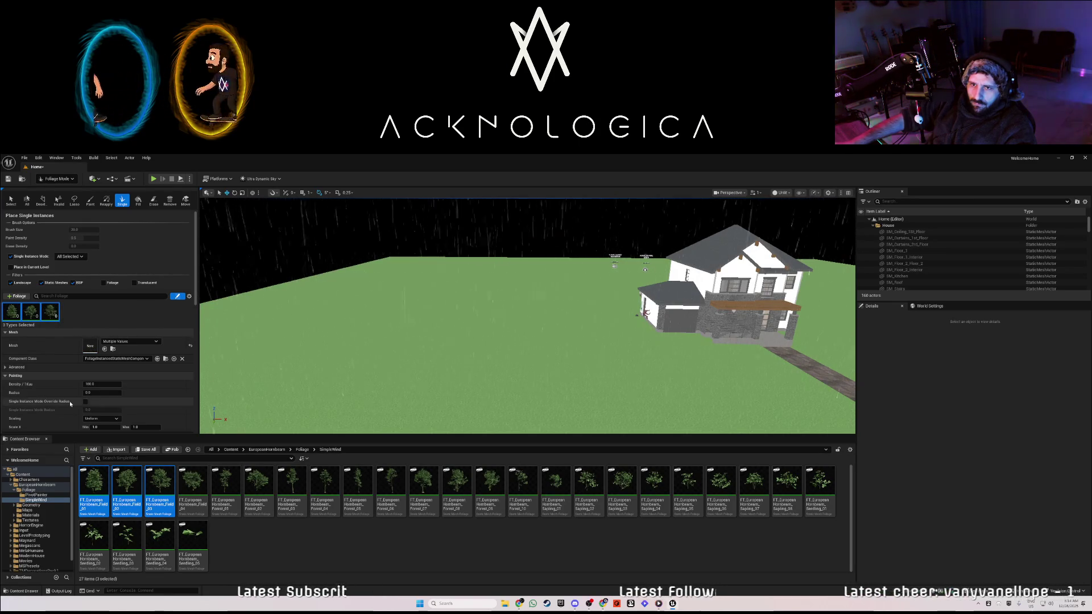
Set Density/1Kuu to 25, adjust Scale X Min/Max (max 2.0), and place a first tree.
left_click(102, 385)
double_click(102, 384)
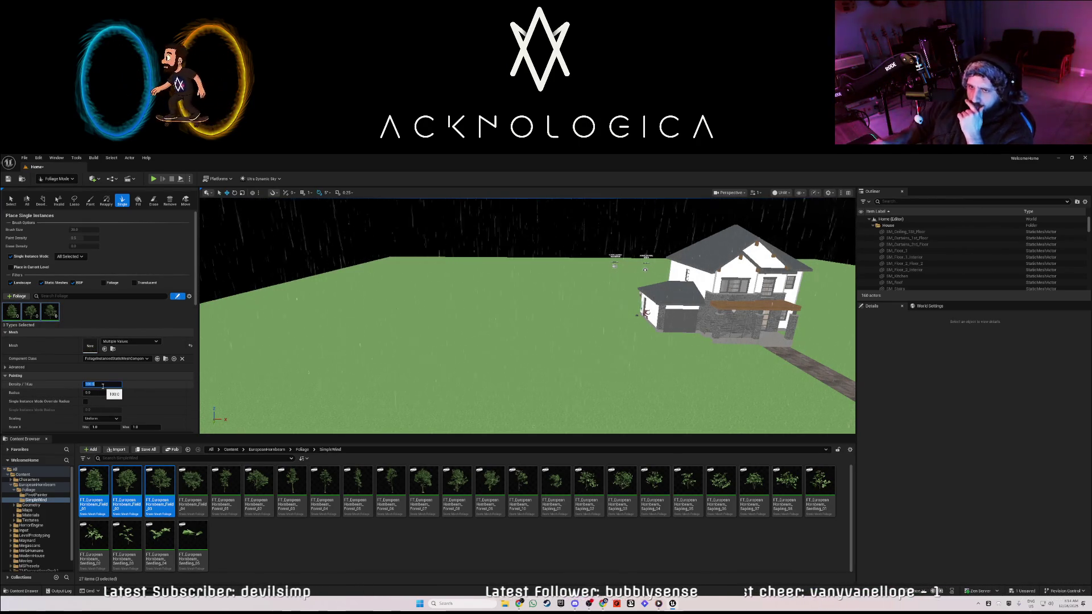
type("25")
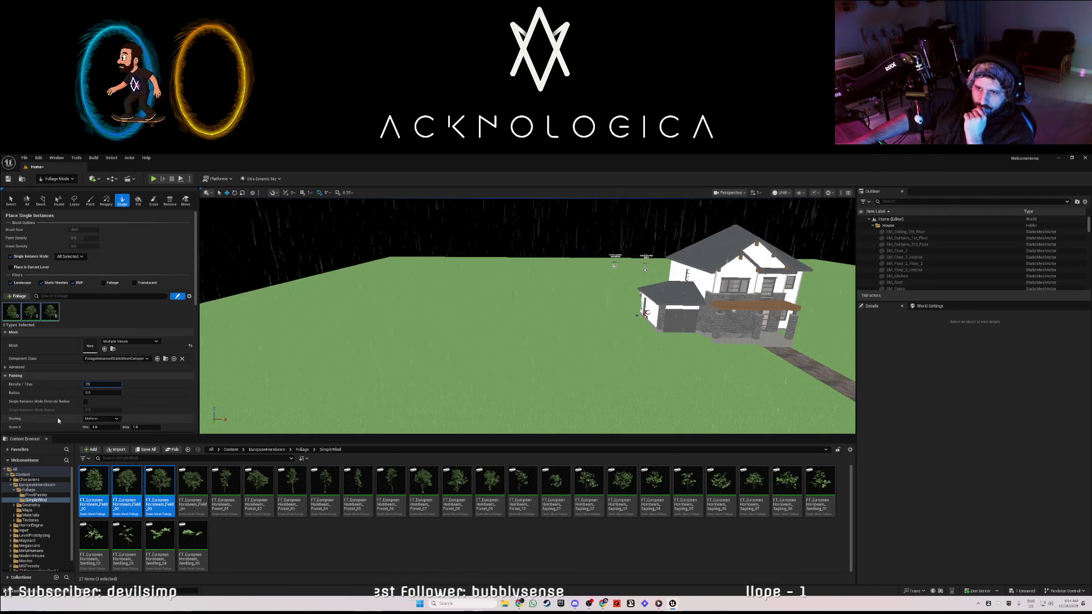
scroll(56, 419, "down", 1)
left_click(108, 417)
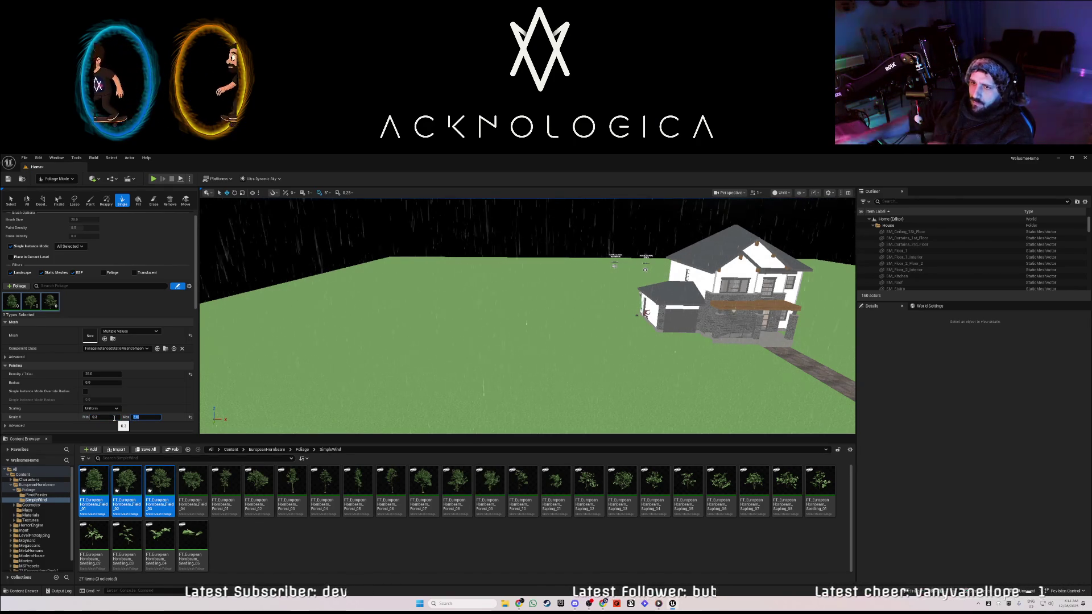
left_click(342, 338)
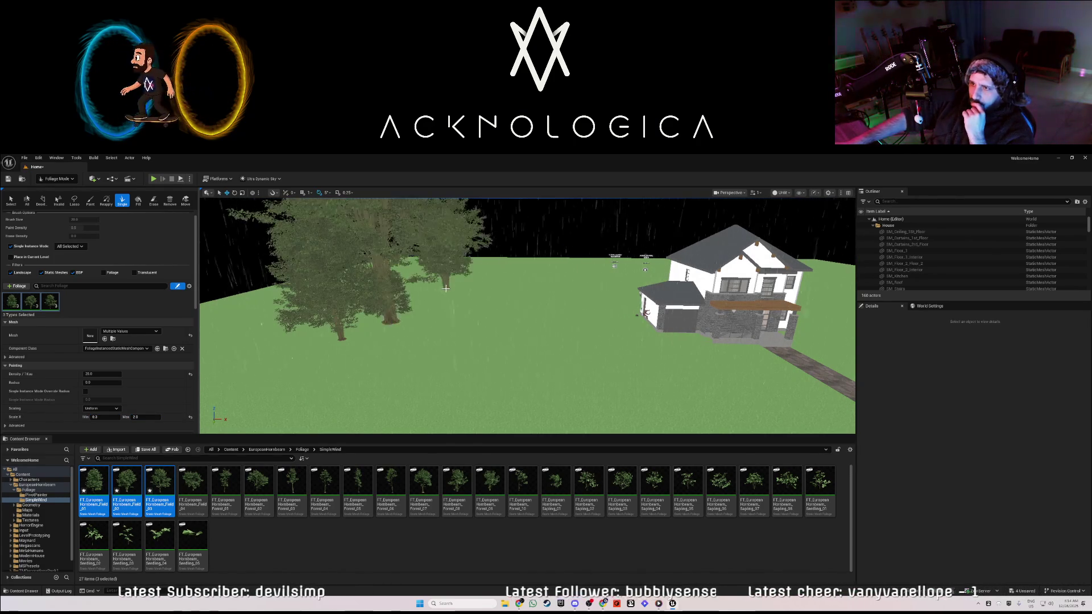
Place hornbeam trees one at a time in a row across the grass, filling the gaps.
scroll(410, 297, "up", 5)
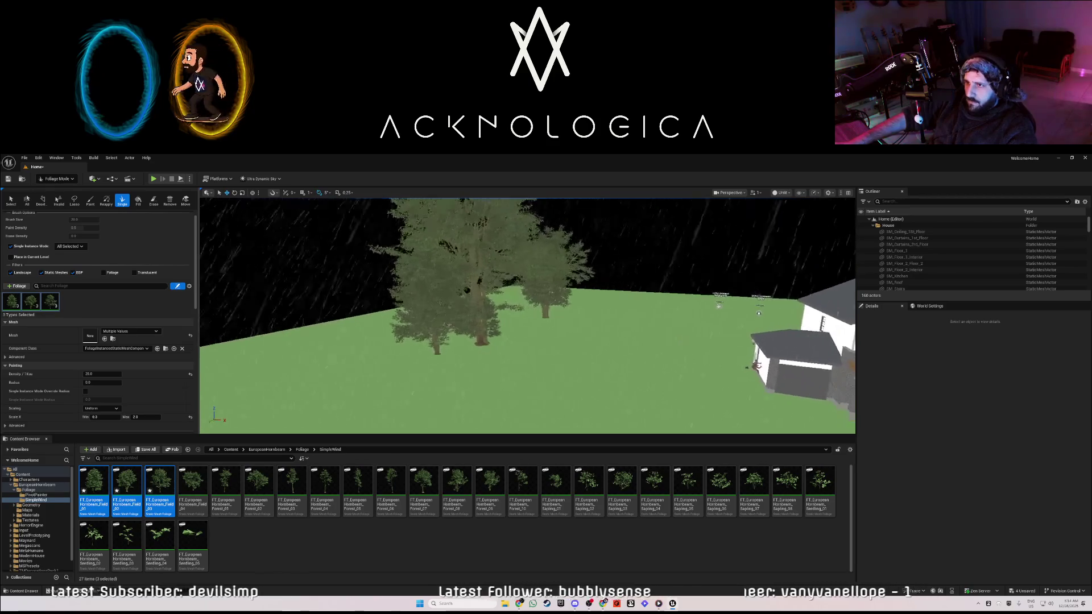
scroll(436, 304, "up", 5)
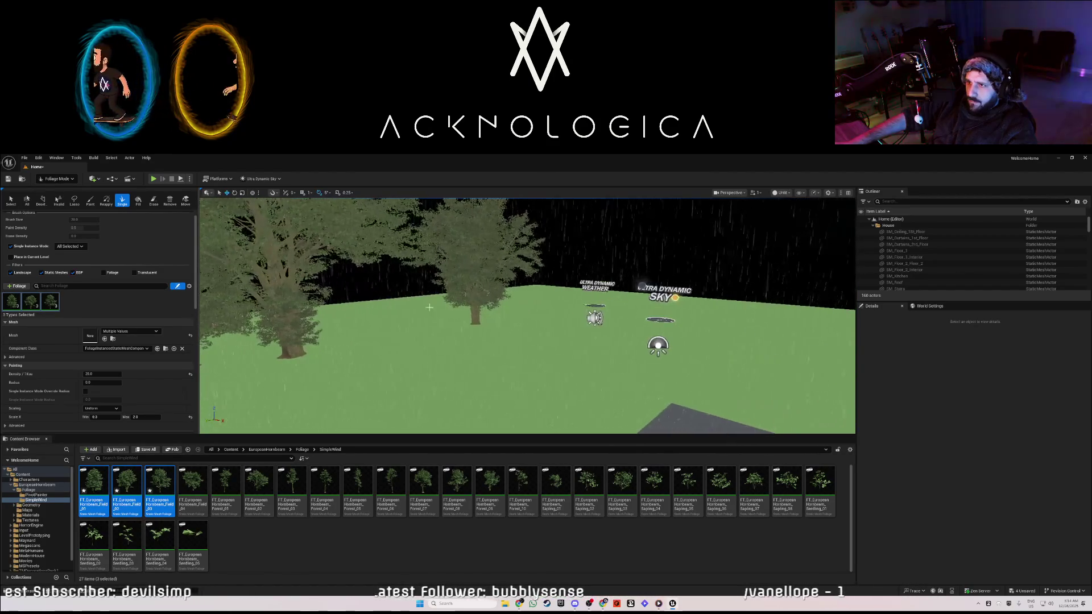
left_click(384, 307)
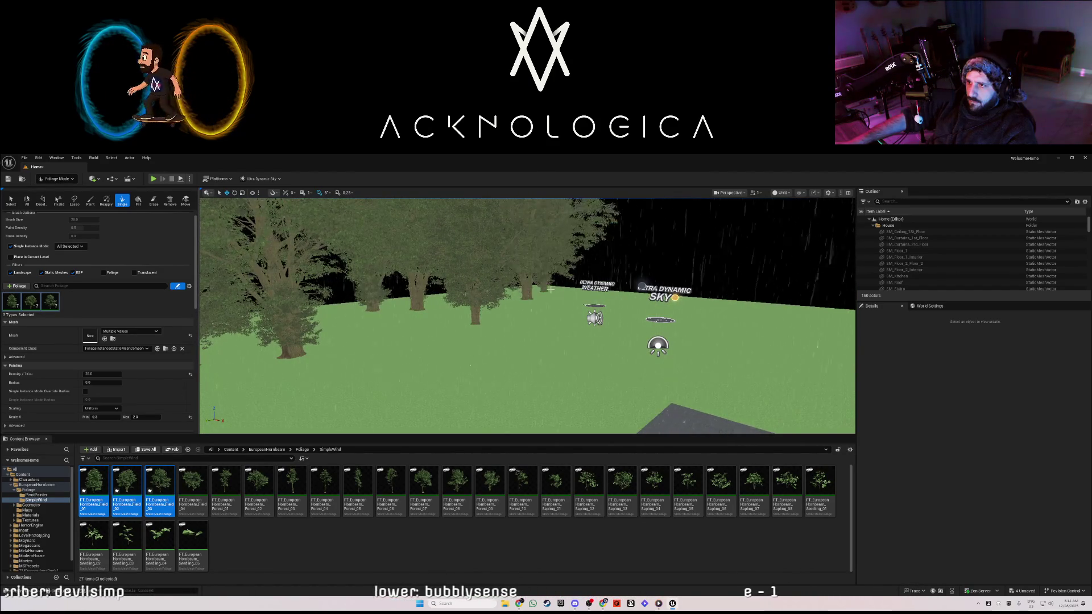
mouse_move(527, 316)
left_mouse_down()
mouse_move(483, 348)
mouse_move(495, 328)
left_mouse_up()
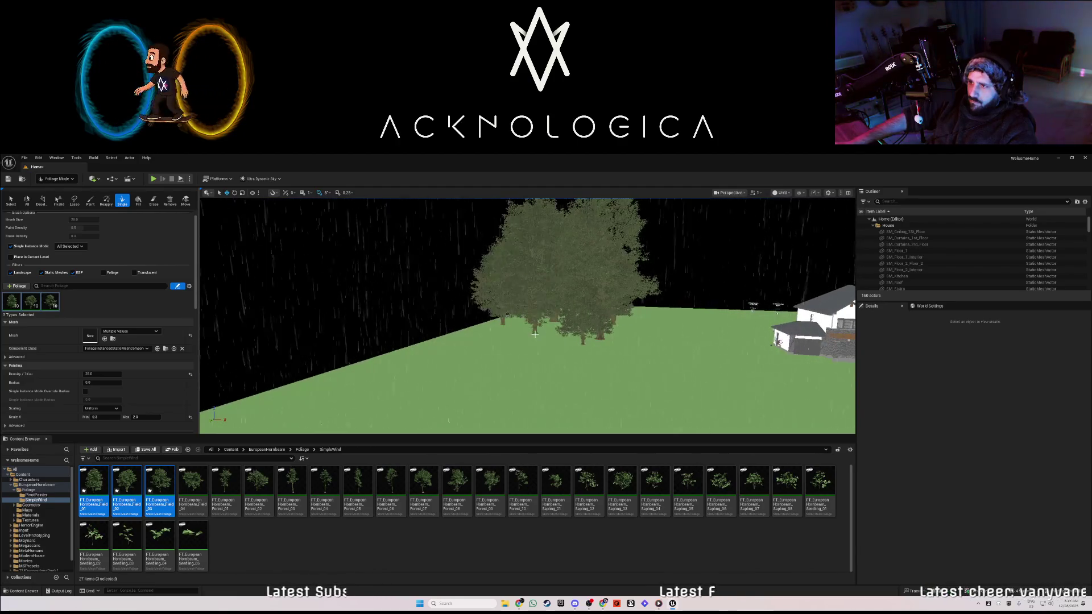
left_click(418, 371)
mouse_move(369, 423)
left_mouse_down()
mouse_move(418, 370)
mouse_move(335, 406)
left_mouse_up()
left_click(418, 369)
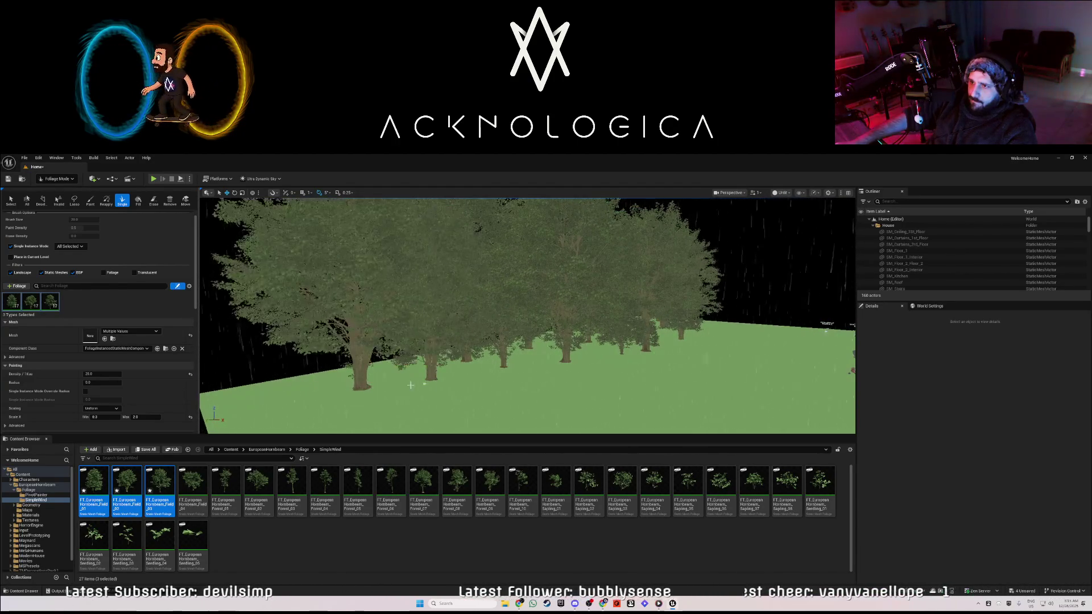
left_click(335, 406)
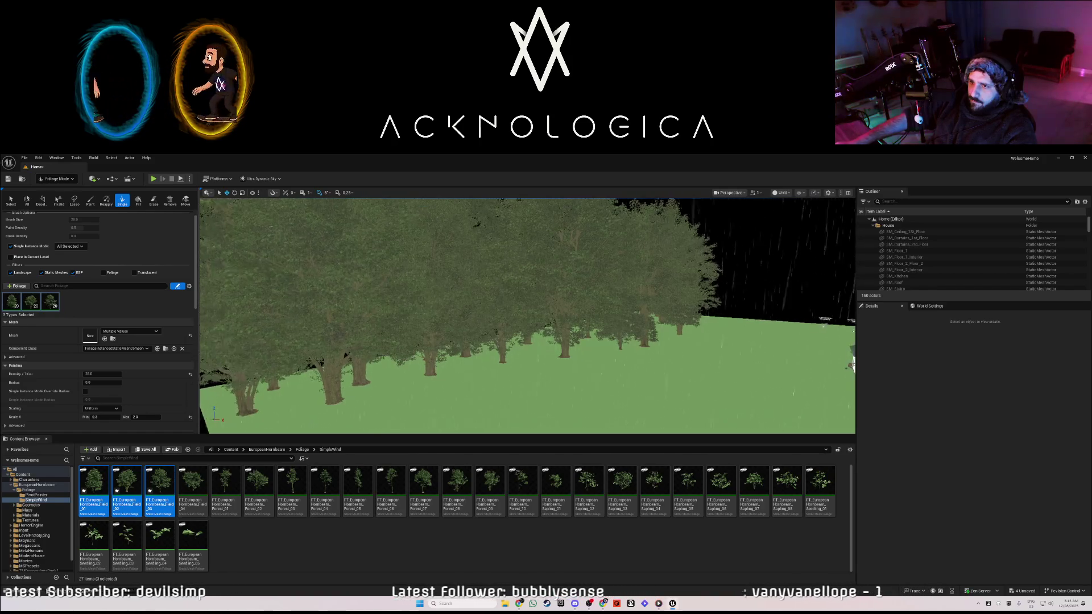
left_click(468, 405)
left_click(513, 381)
left_click(595, 367)
Place more trees beside the row and along the far edge near the house.
left_click_drag(556, 390, 699, 338)
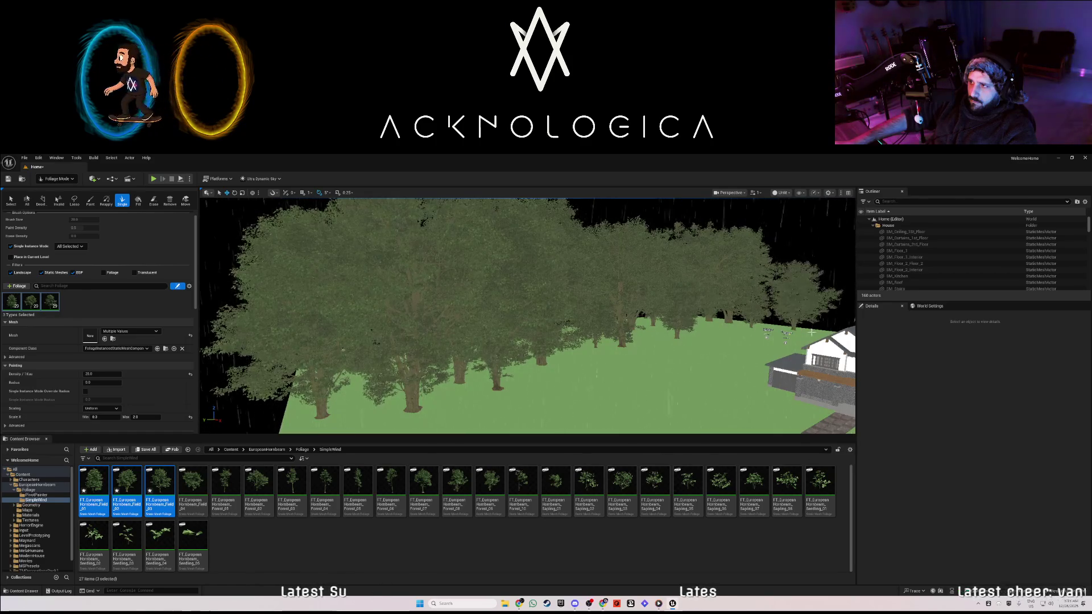
left_click(762, 330)
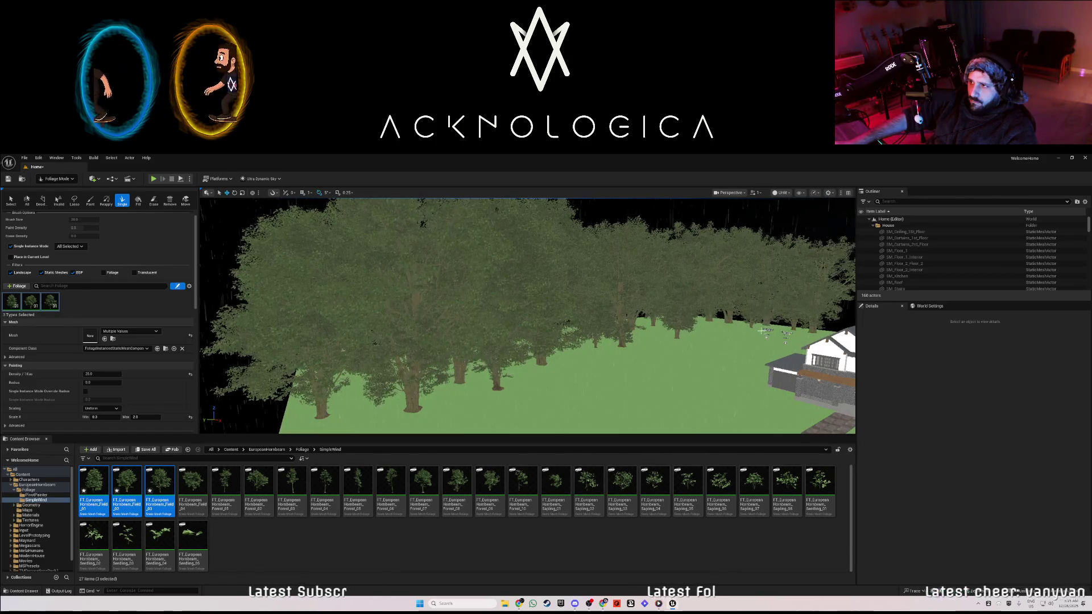
left_click(718, 332)
mouse_move(751, 347)
left_mouse_down()
mouse_move(673, 341)
mouse_move(661, 330)
mouse_move(668, 319)
mouse_move(611, 302)
left_mouse_up()
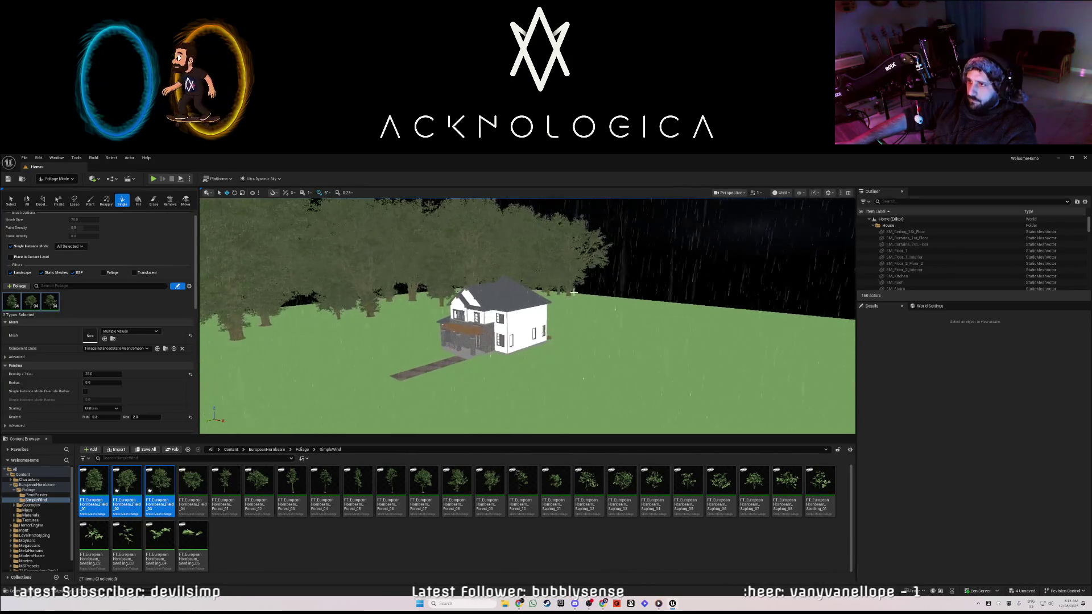
left_click(612, 302)
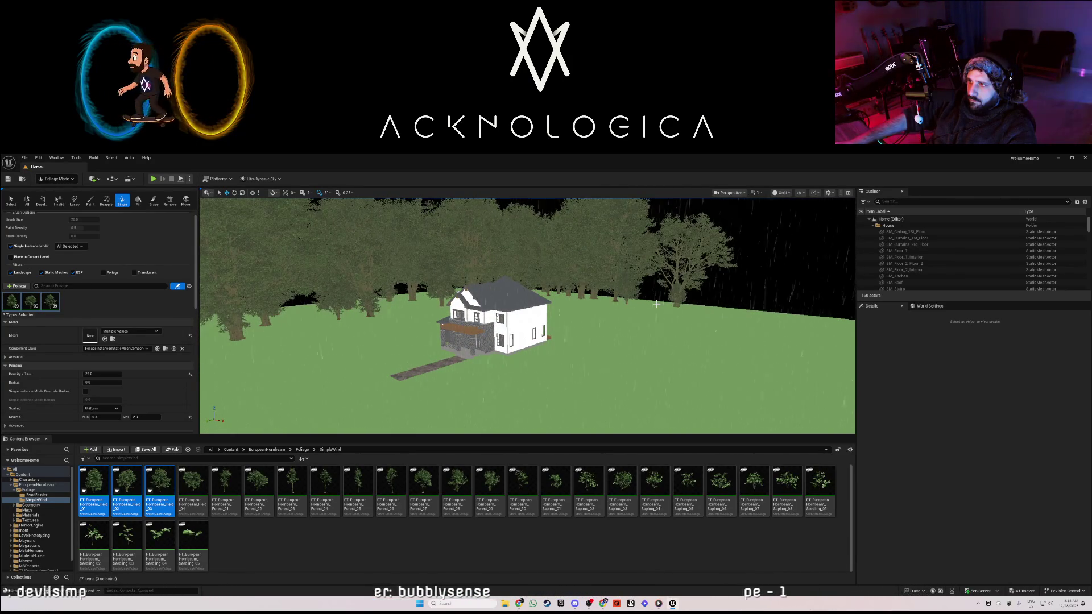
left_click(744, 317)
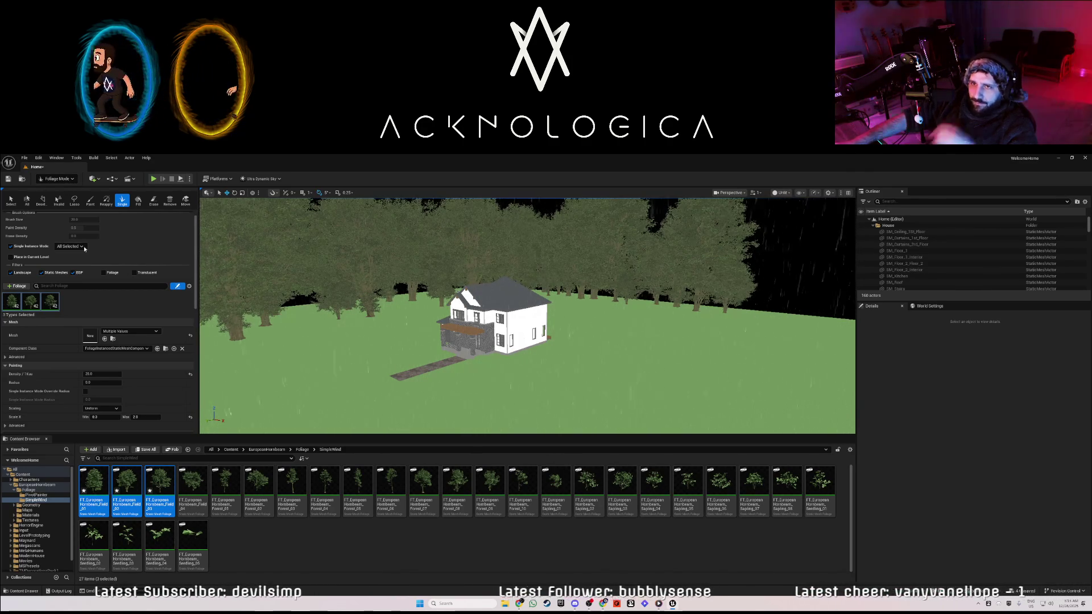
Erase trees behind the house and along the tree line with a large brush, undoing the last erase.
left_click(154, 200)
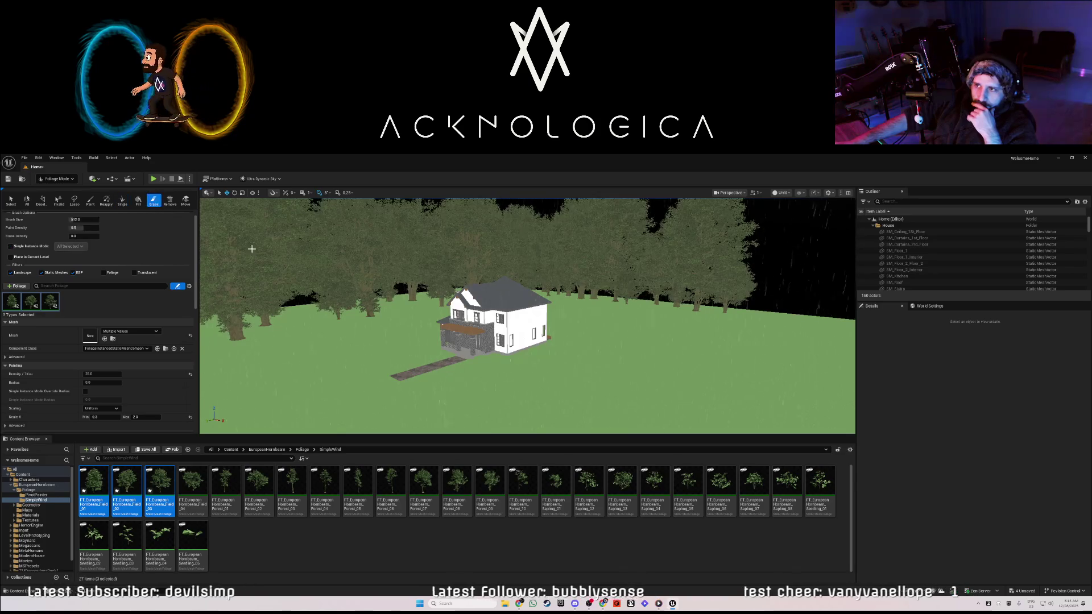
left_click_drag(366, 300, 405, 299)
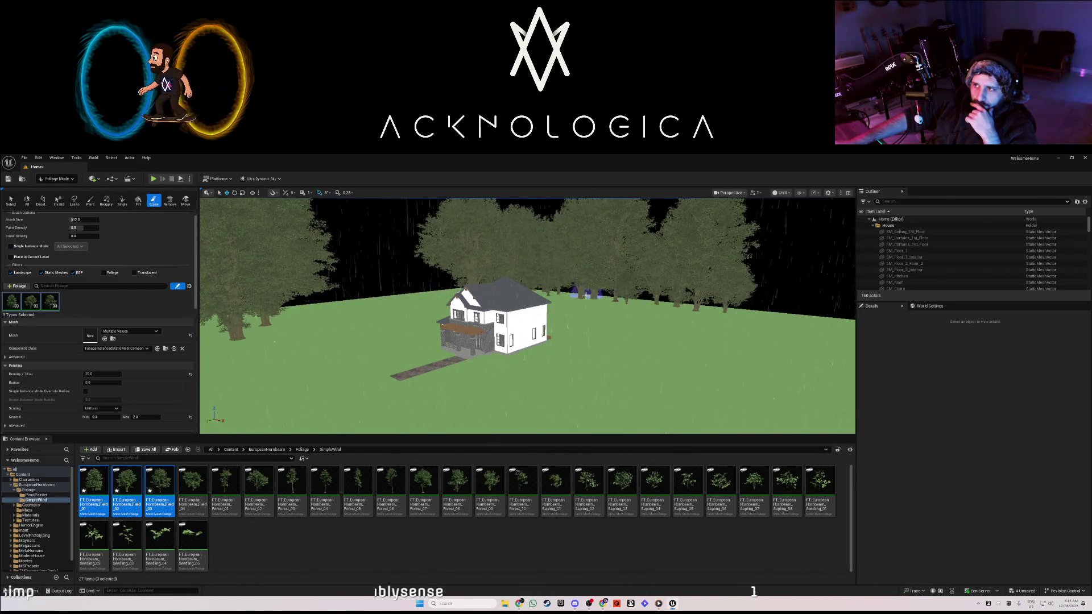
left_click_drag(589, 302, 634, 304)
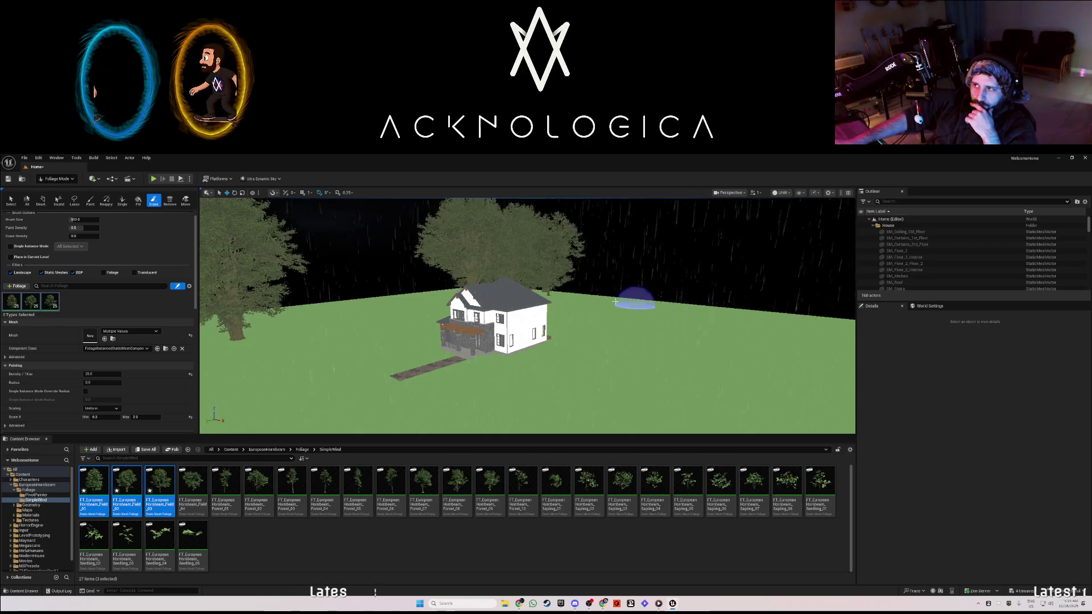
key("ctrl+z")
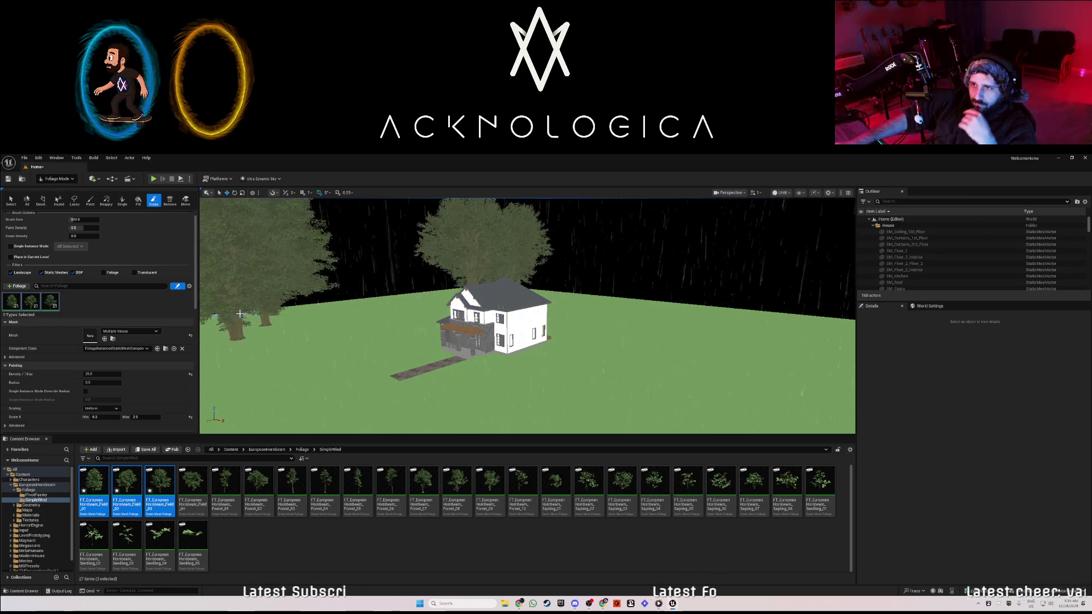
mouse_move(198, 337)
left_mouse_down()
mouse_move(505, 299)
mouse_move(531, 326)
mouse_move(535, 314)
mouse_move(473, 322)
left_mouse_up()
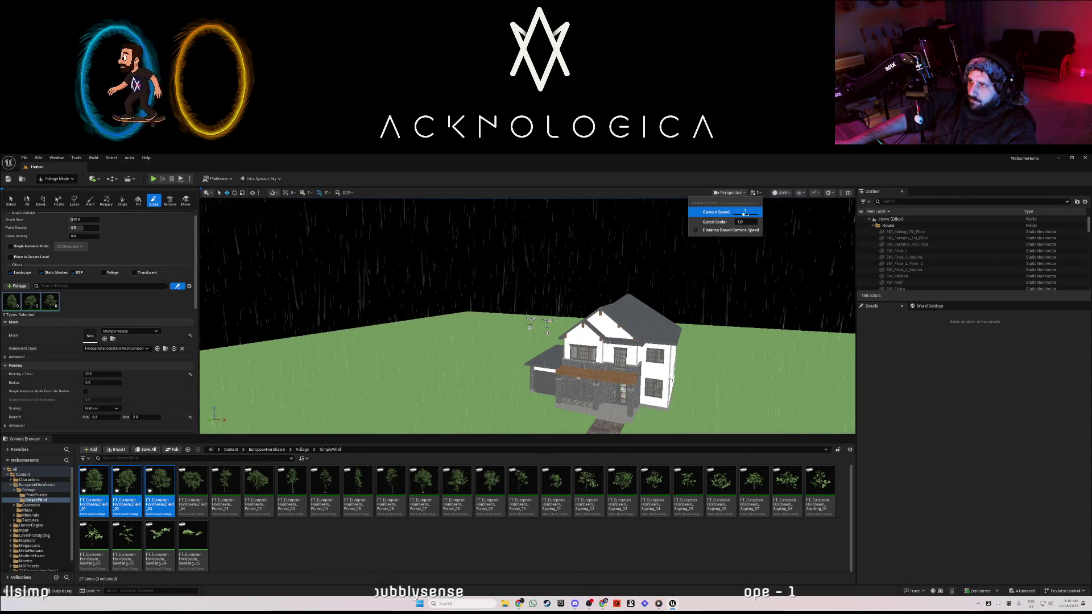
key("s")
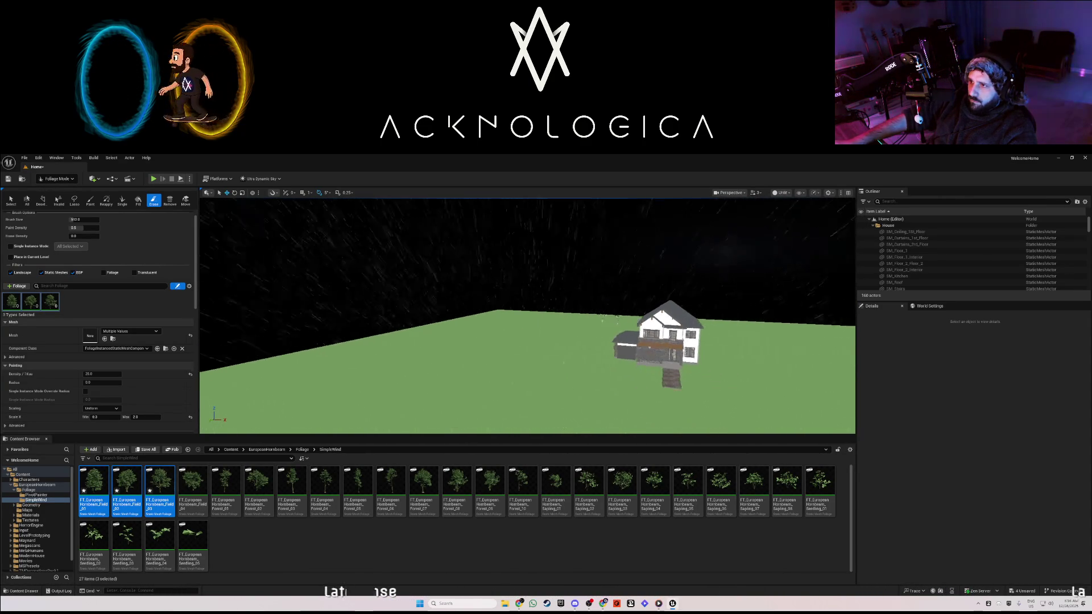
key("a")
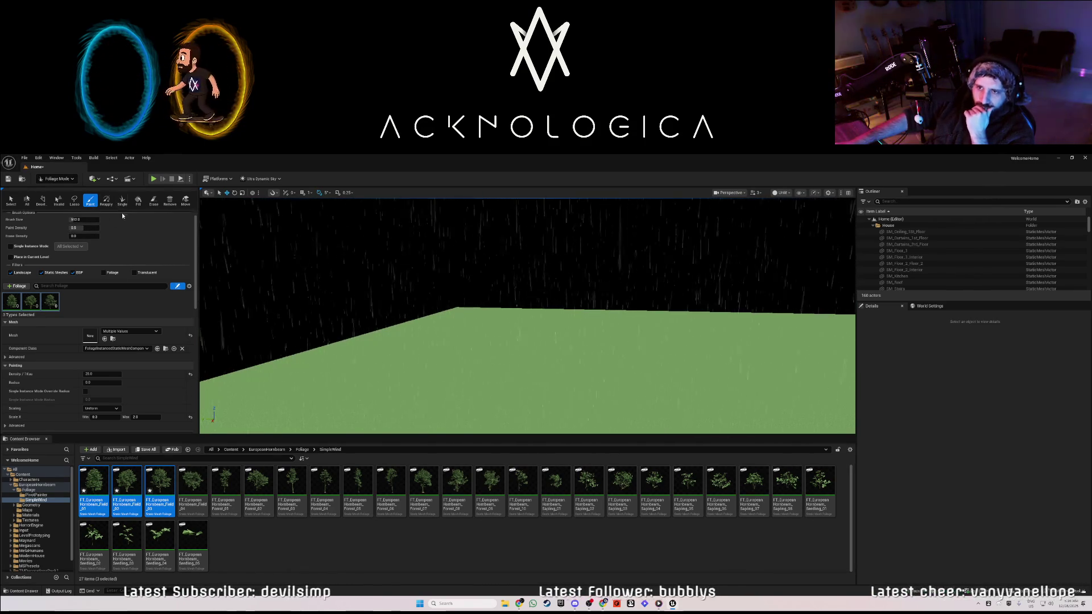
Lower the foliage Density/1Kuu to 10.
left_click(139, 336)
key("Escape")
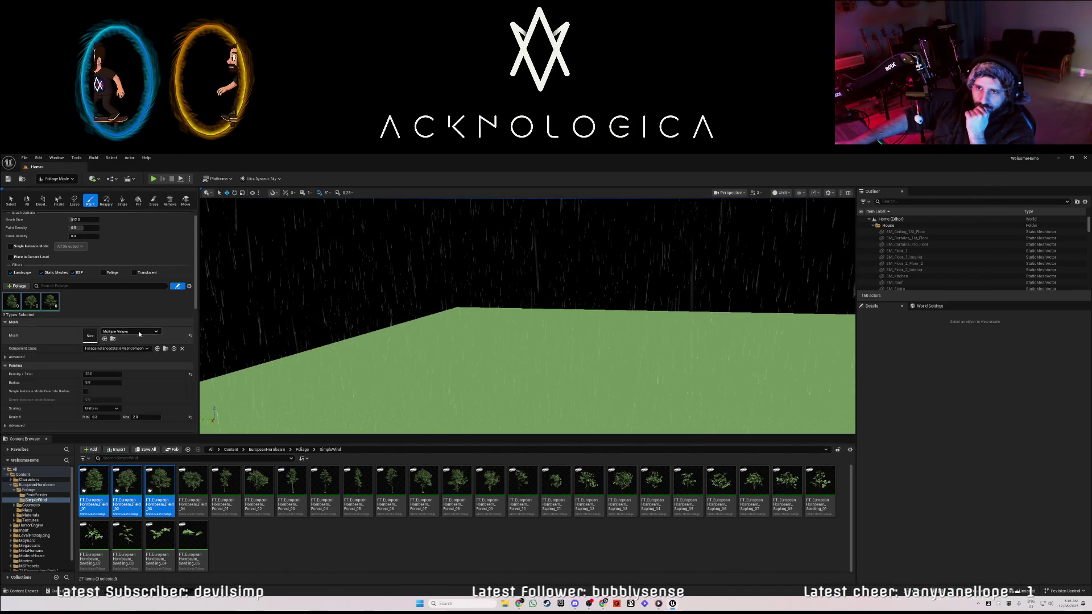
left_click(104, 374)
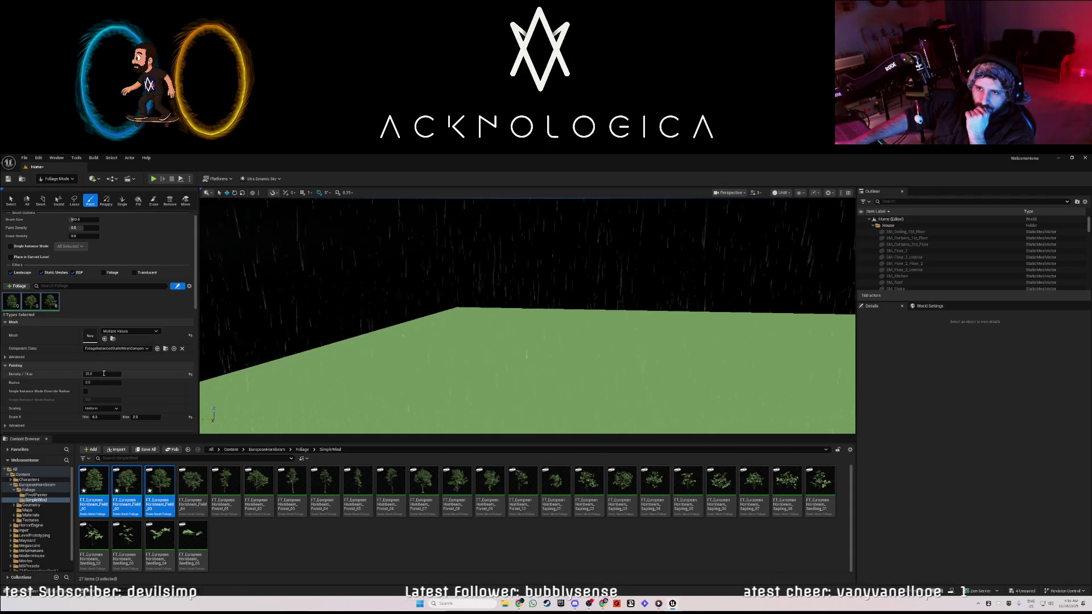
type("10")
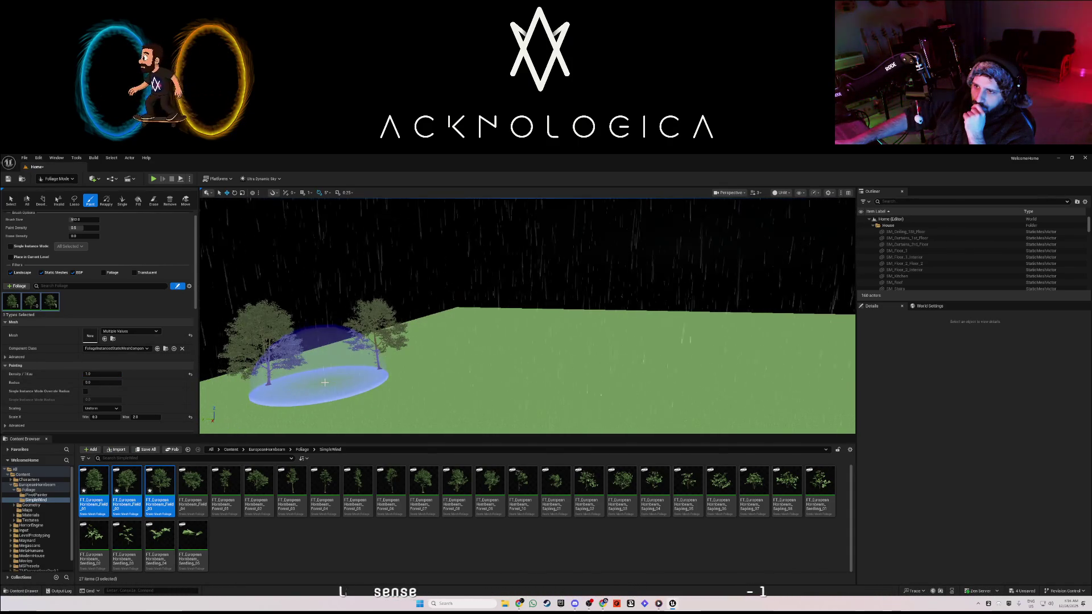
Paint a dense band of hornbeam trees along the landscape edges around the lawn.
mouse_move(301, 393)
left_mouse_down()
mouse_move(402, 360)
mouse_move(422, 327)
left_mouse_up()
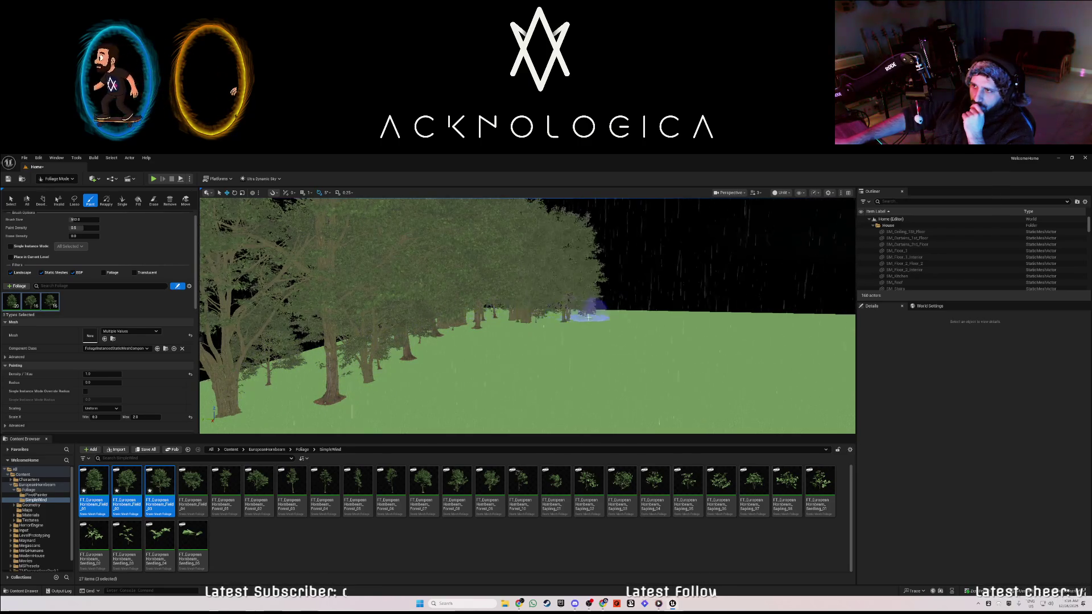
mouse_move(585, 338)
left_mouse_down()
mouse_move(739, 325)
mouse_move(574, 344)
mouse_move(398, 330)
mouse_move(439, 317)
mouse_move(456, 327)
left_mouse_up()
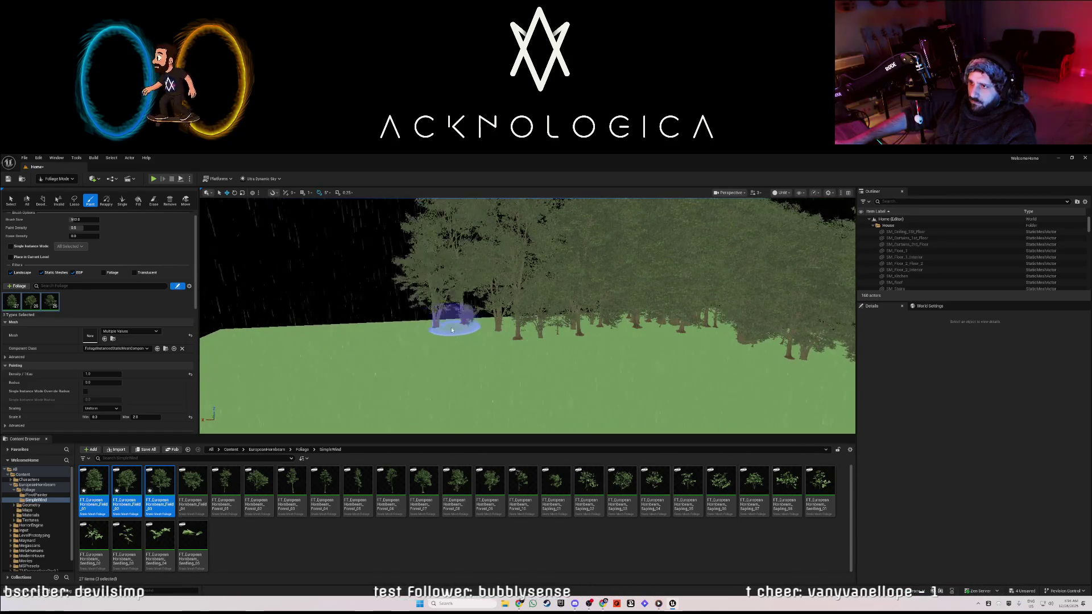
mouse_move(393, 353)
left_mouse_down()
mouse_move(487, 341)
mouse_move(480, 361)
mouse_move(397, 353)
mouse_move(383, 373)
mouse_move(445, 377)
mouse_move(446, 353)
mouse_move(506, 329)
mouse_move(293, 391)
mouse_move(572, 323)
mouse_move(427, 322)
mouse_move(305, 305)
mouse_move(687, 327)
mouse_move(391, 349)
mouse_move(355, 298)
mouse_move(434, 305)
mouse_move(707, 370)
mouse_move(463, 334)
mouse_move(472, 336)
mouse_move(433, 319)
mouse_move(508, 303)
mouse_move(398, 288)
mouse_move(304, 333)
left_mouse_up()
left_click_drag(260, 373, 429, 324)
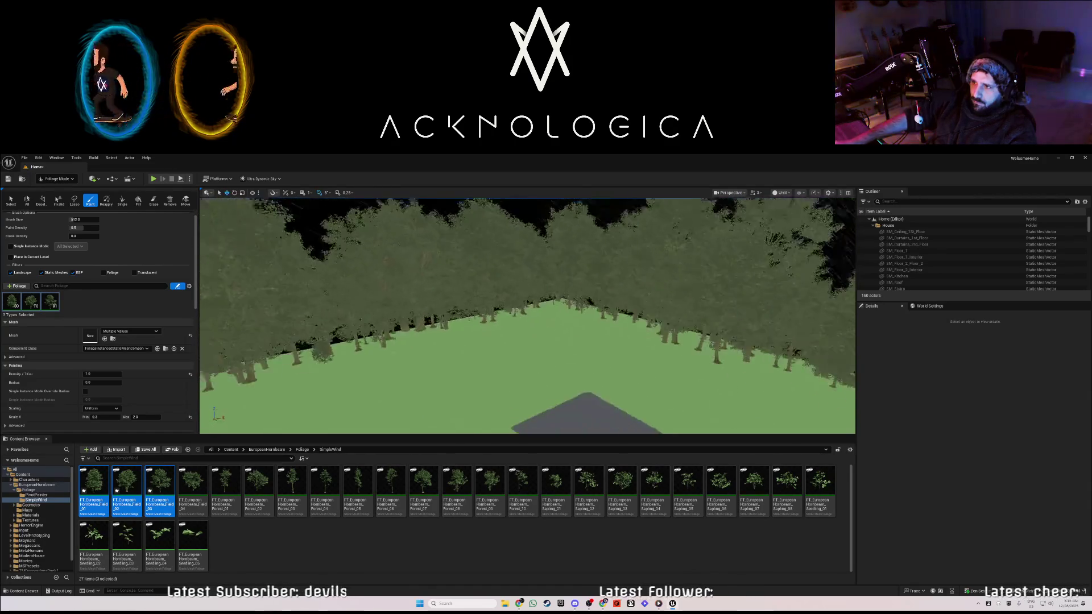
left_click_drag(419, 334, 448, 313)
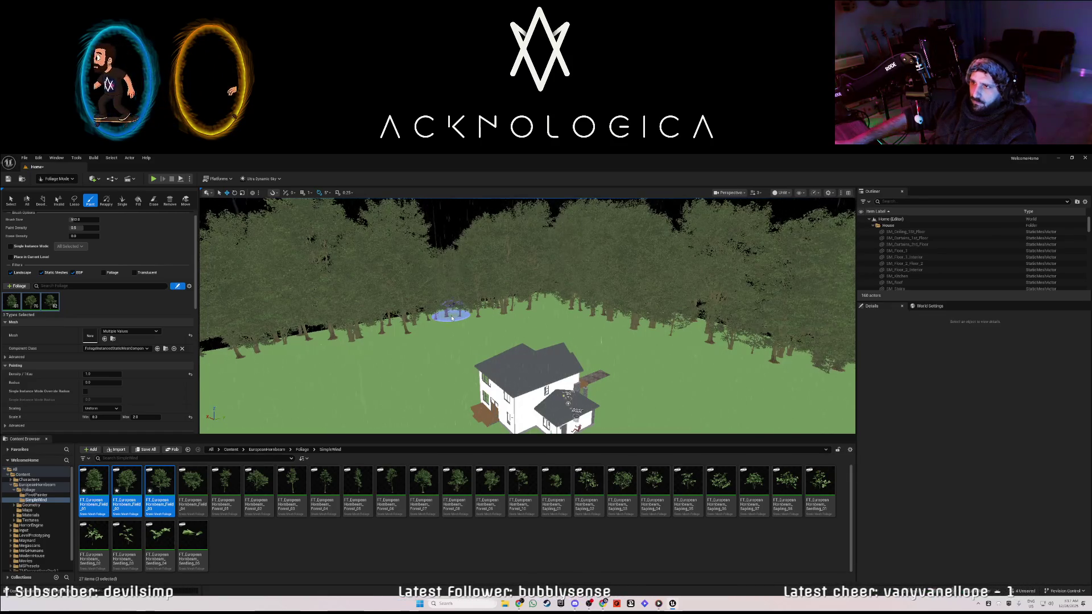
Undo the last foliage stroke and paint a couple more trees at the forest edge.
key("ctrl+z")
key("ctrl+z")
key("ctrl+z")
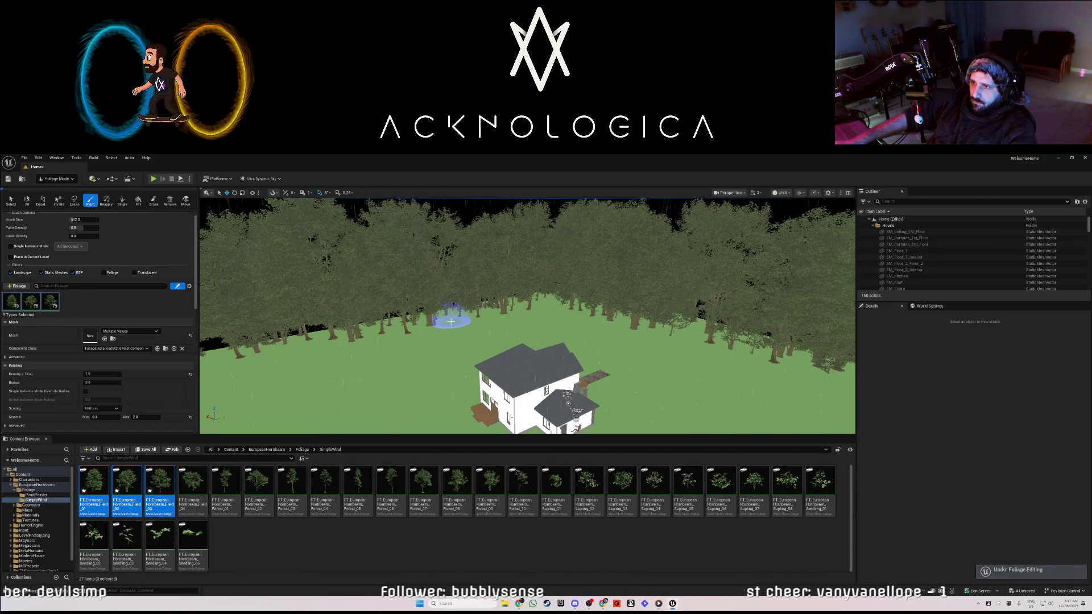
scroll(448, 329, "up", 5)
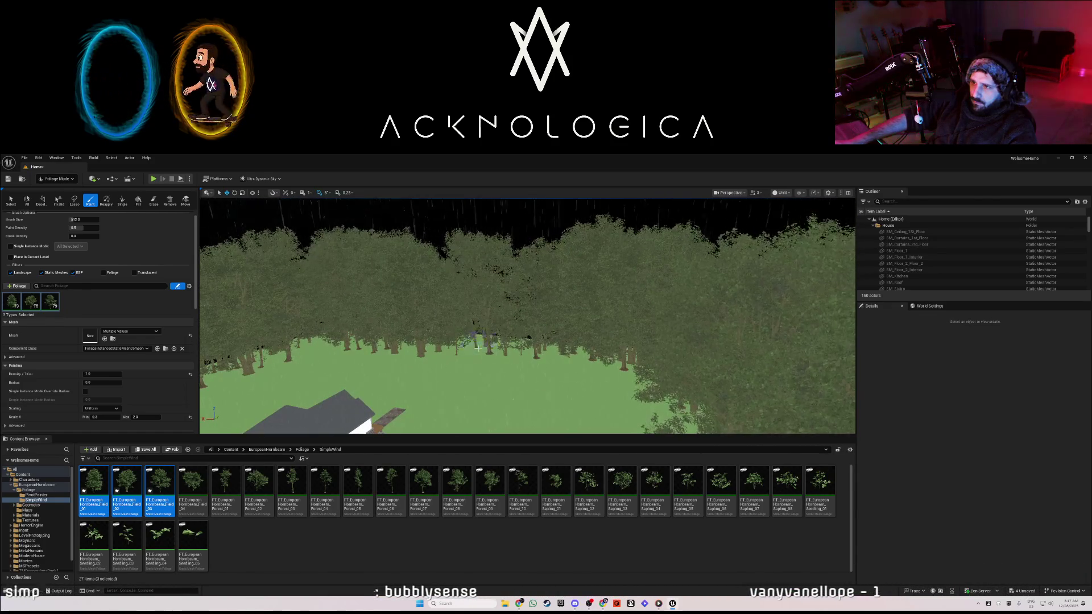
scroll(451, 354, "up", 10)
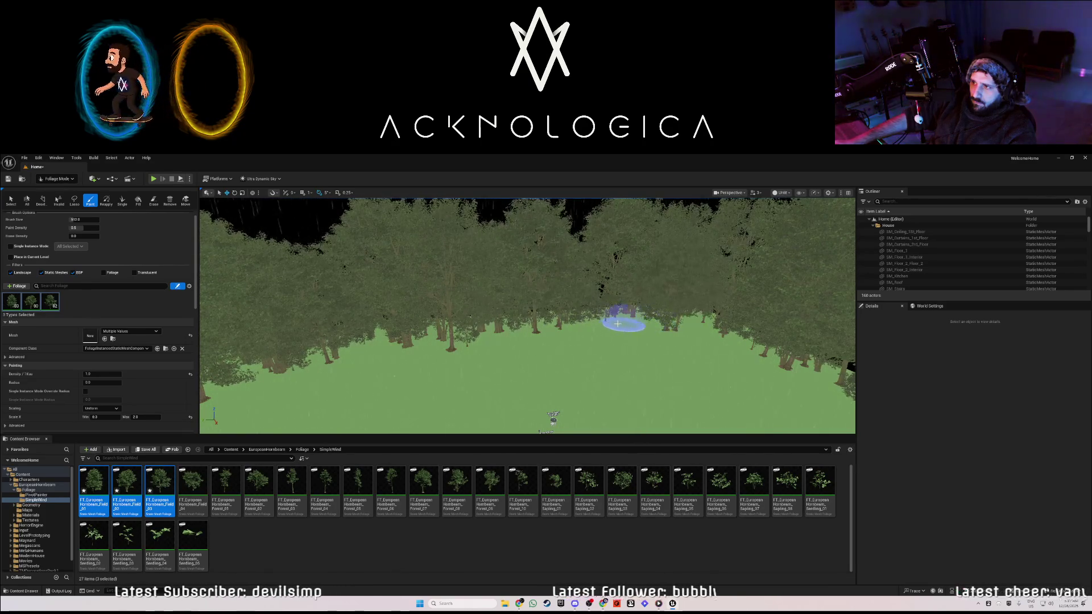
left_click(606, 340)
left_click(532, 340)
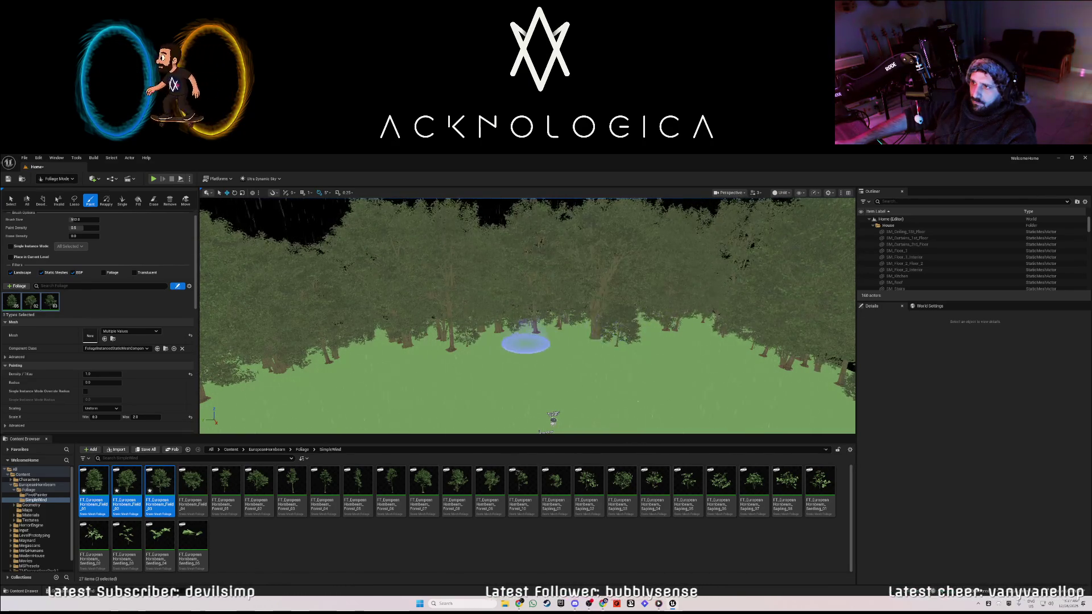
scroll(529, 341, "up", 5)
scroll(529, 341, "down", 3)
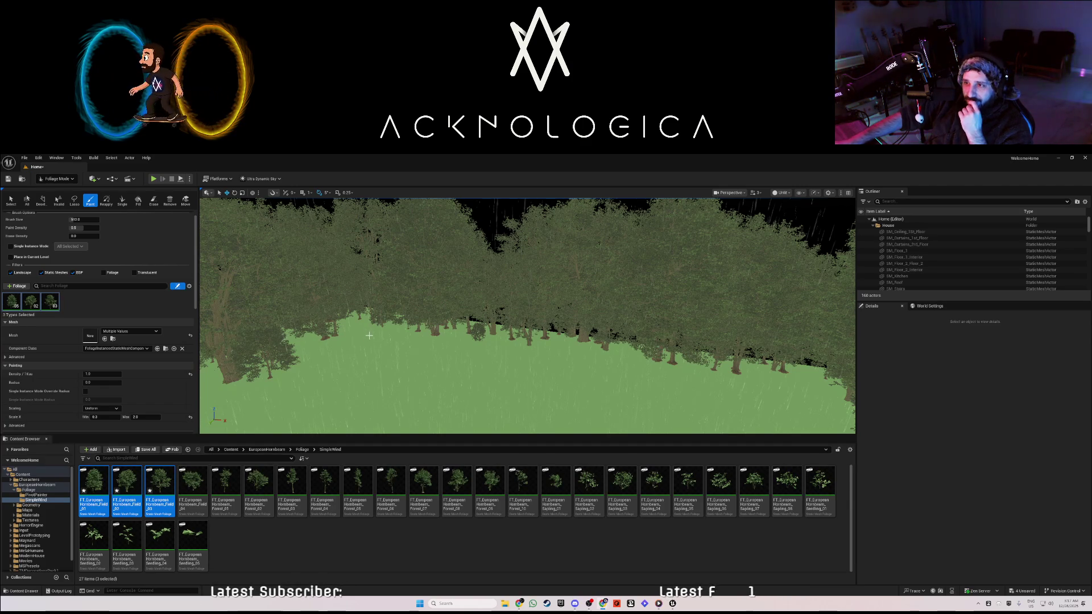
Start a Play session to test the level.
scroll(370, 333, "up", 5)
scroll(617, 309, "up", 3)
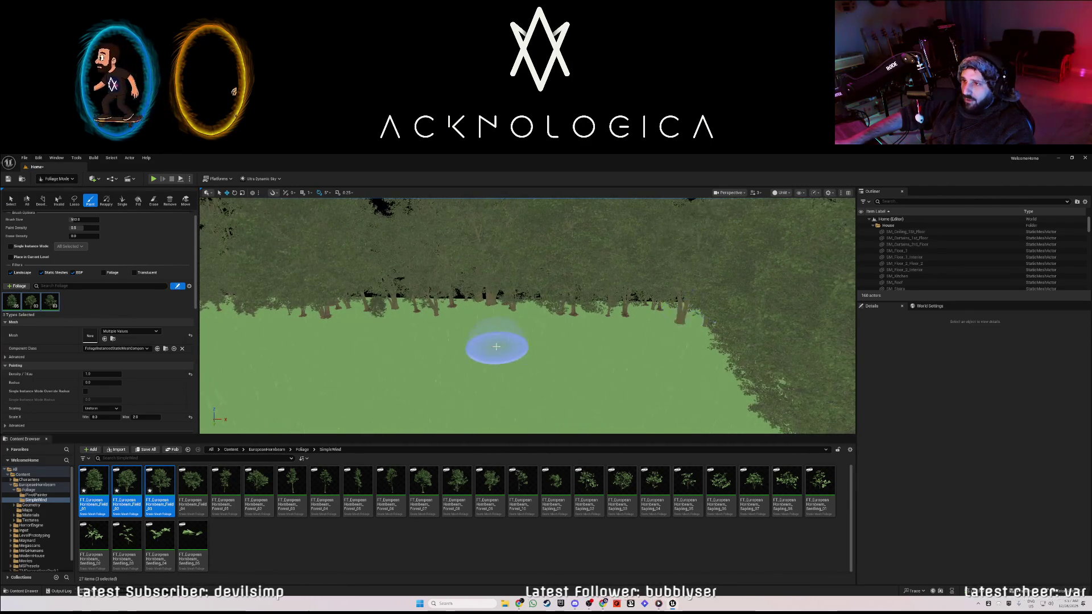
scroll(496, 346, "up", 3)
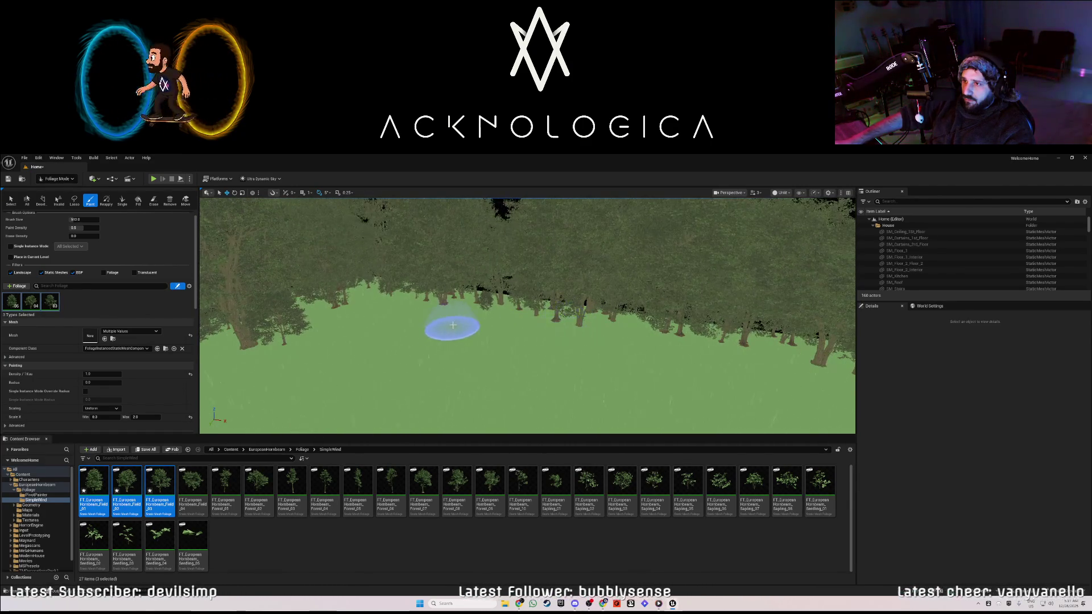
scroll(452, 326, "up", 4)
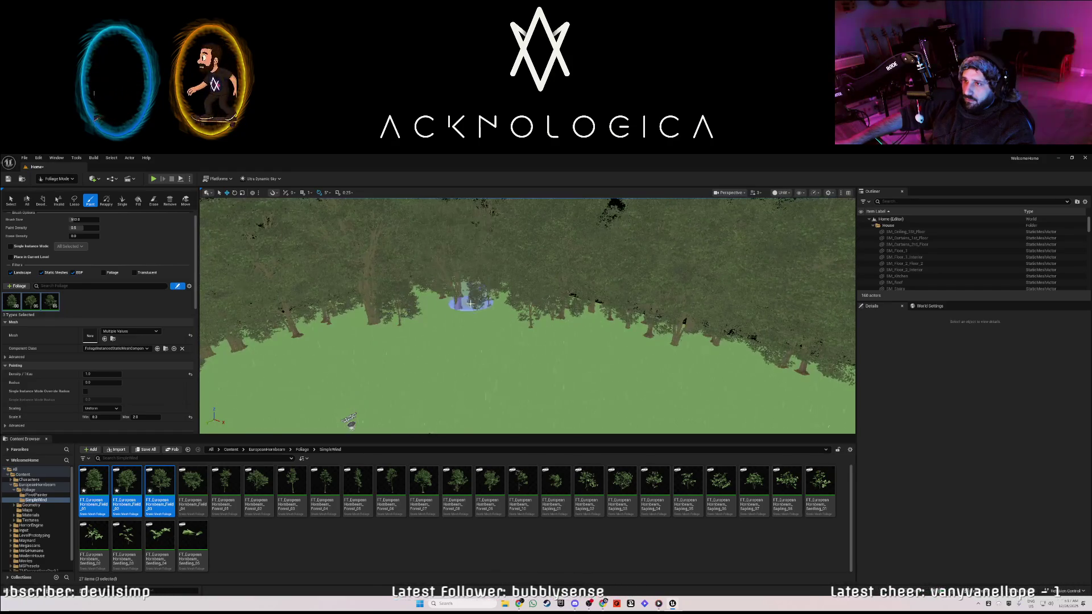
scroll(471, 303, "down", 3)
scroll(260, 210, "up", 4)
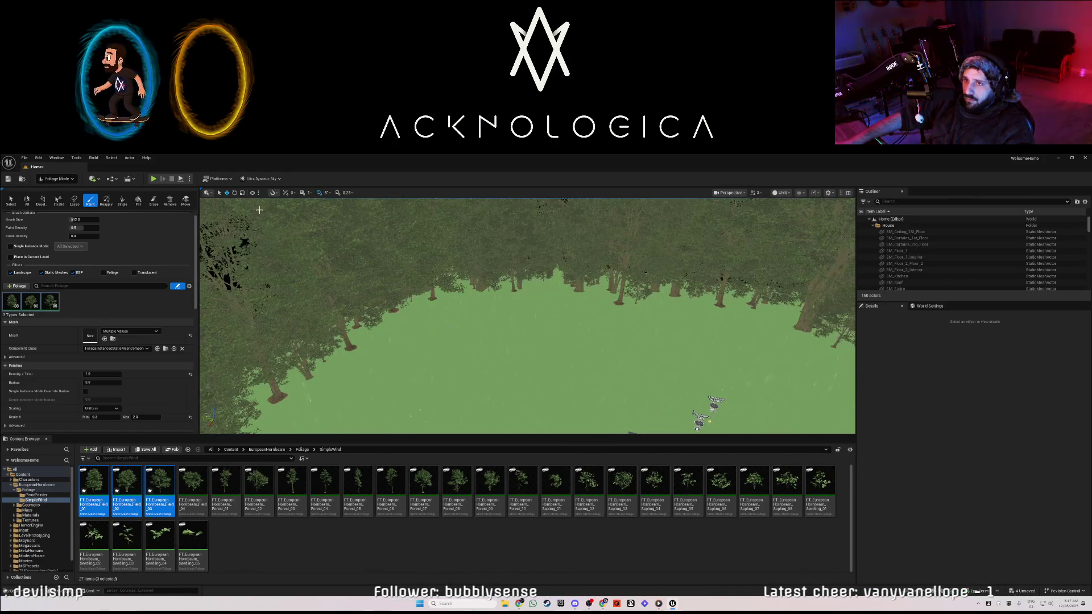
left_click(154, 179)
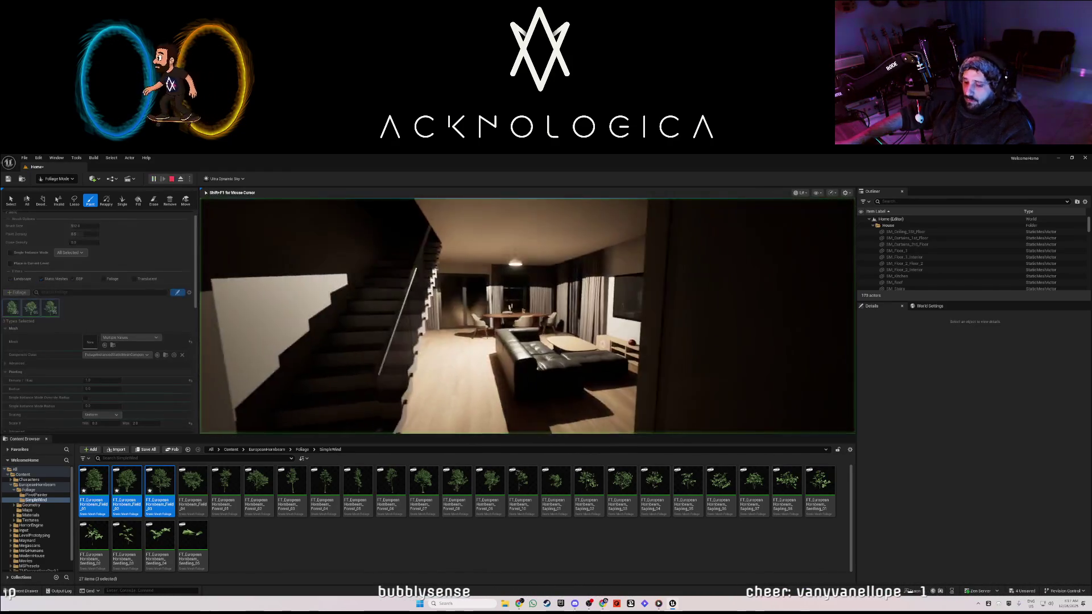
Walk the living room, through the dark doorway to the brick pillar, then stop playing with Esc.
key("w")
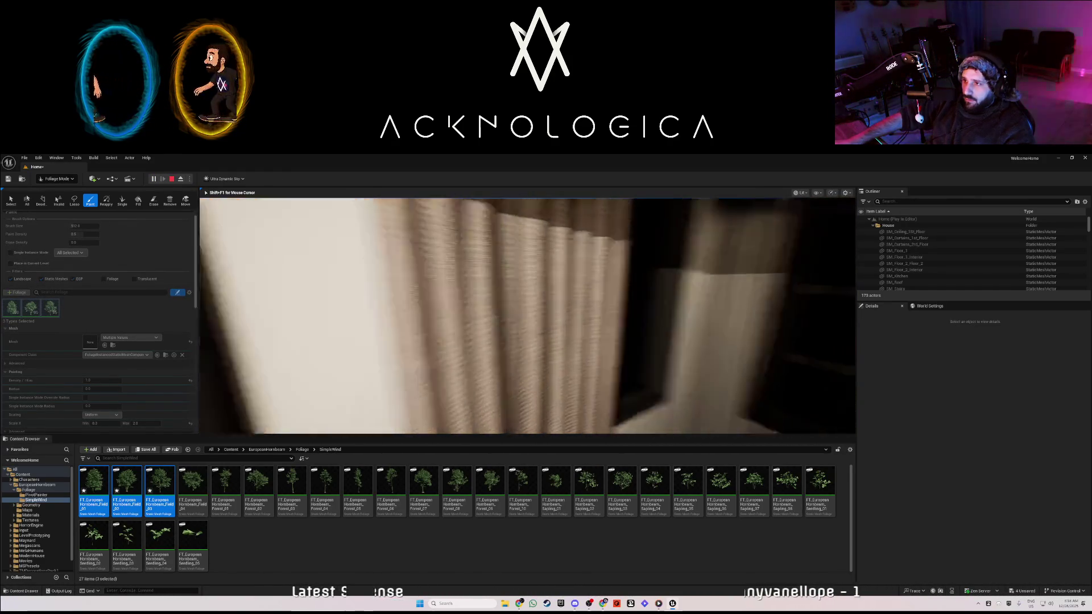
key("d")
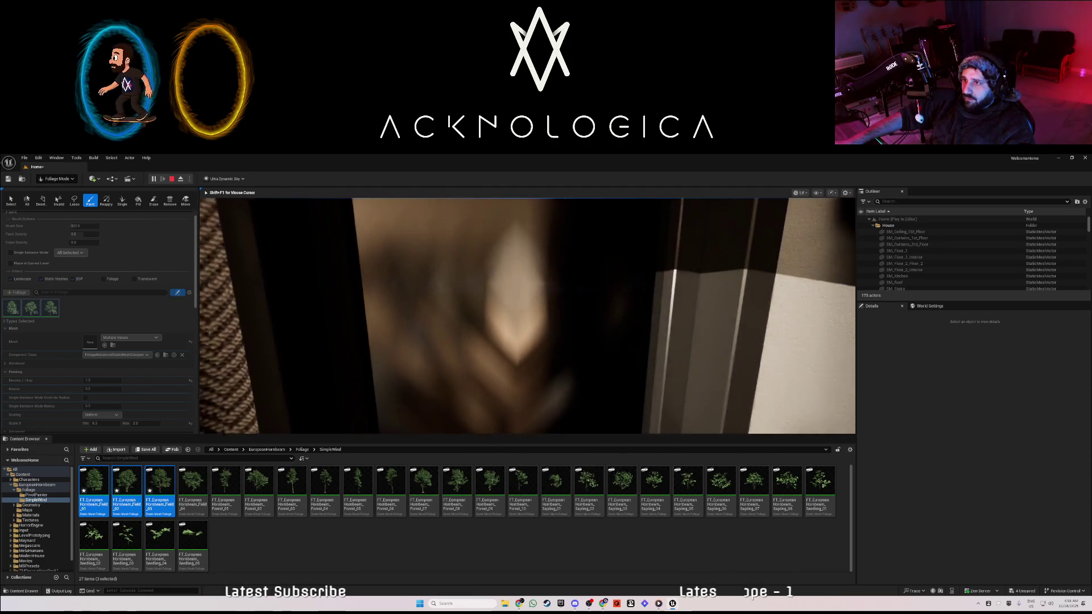
key("a")
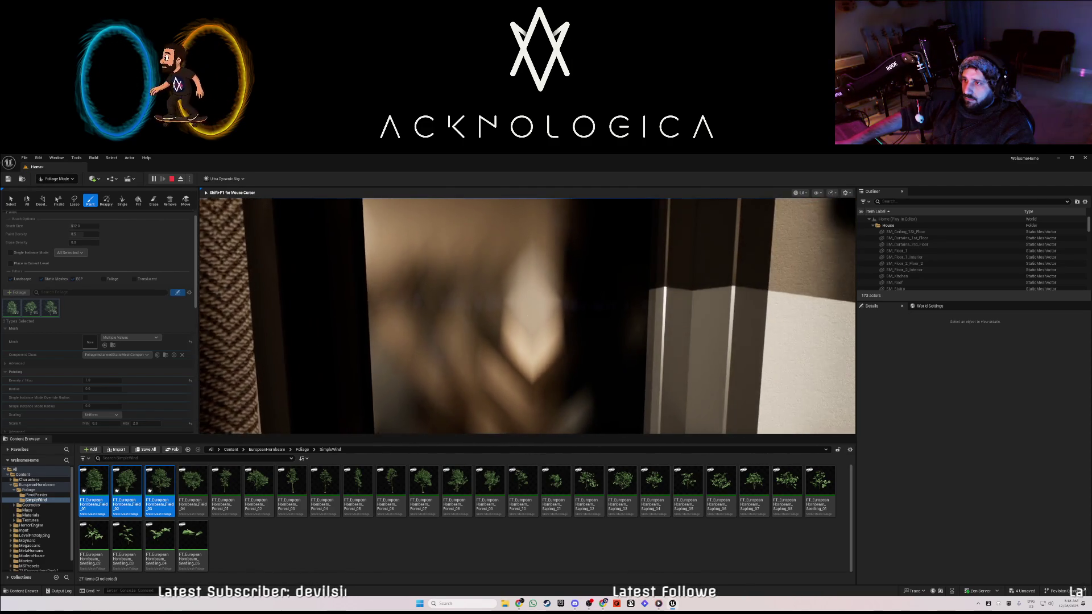
key("s")
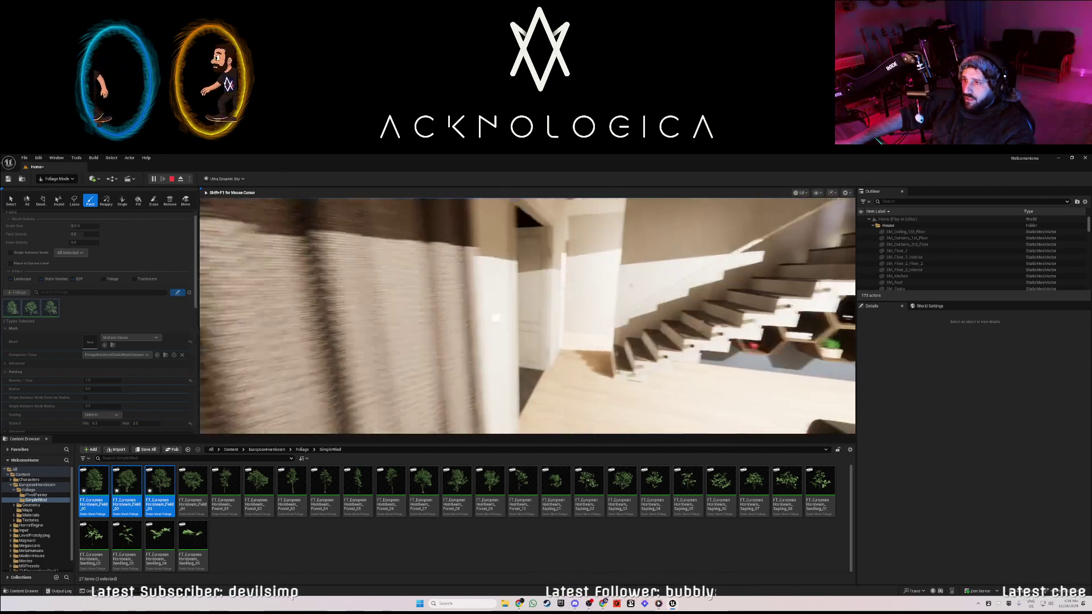
key("w")
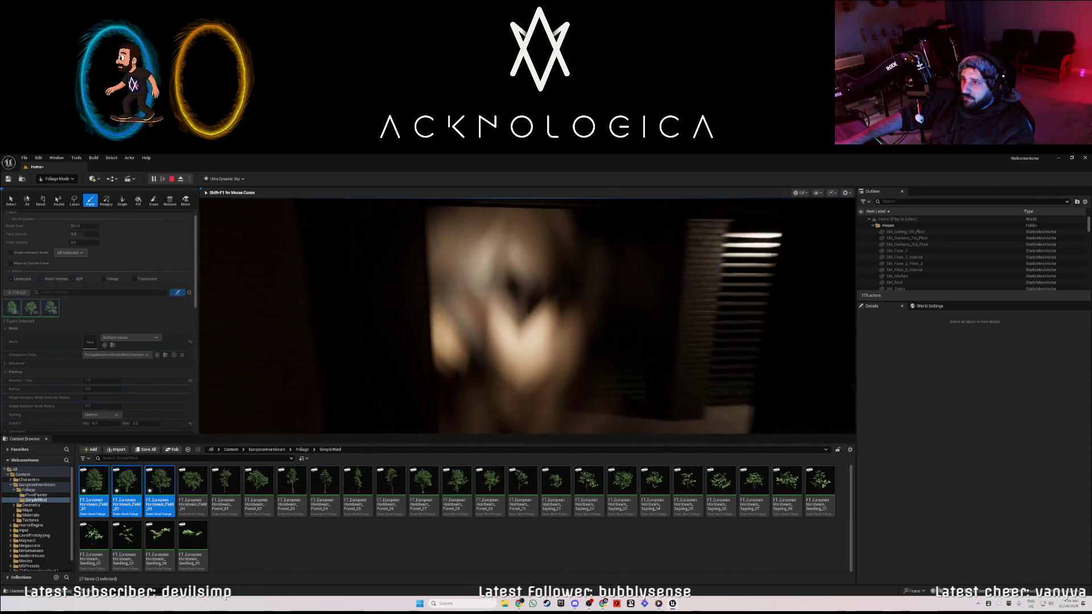
key("s")
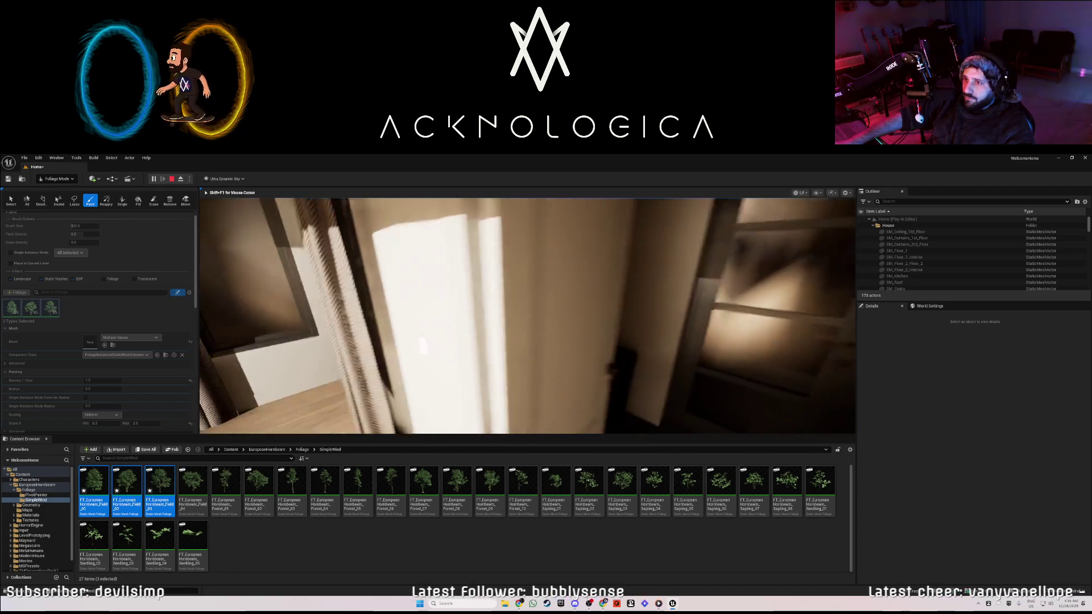
key("a")
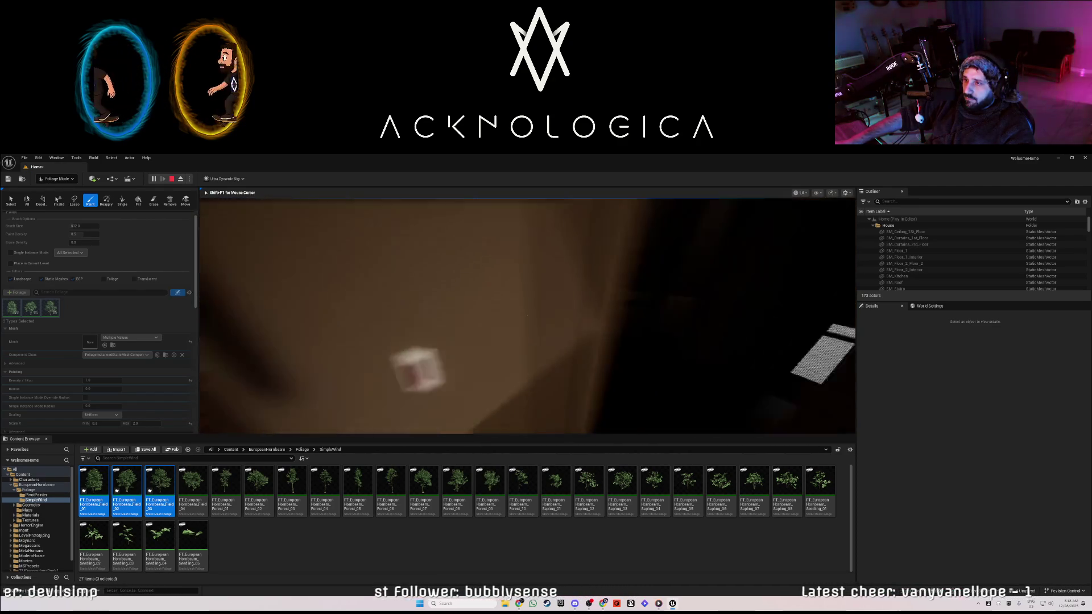
key("w")
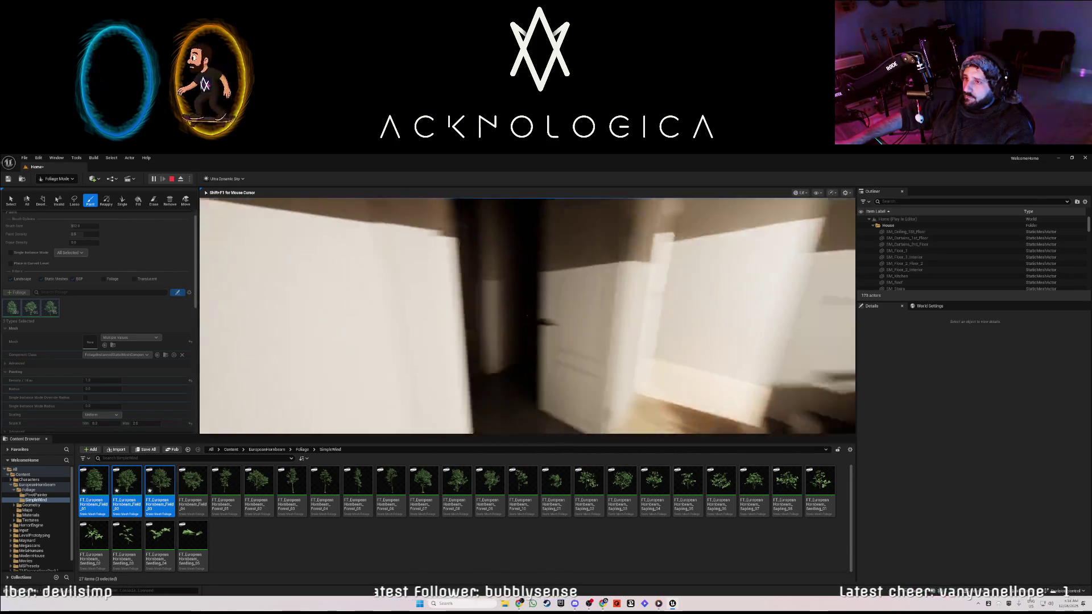
key("Escape")
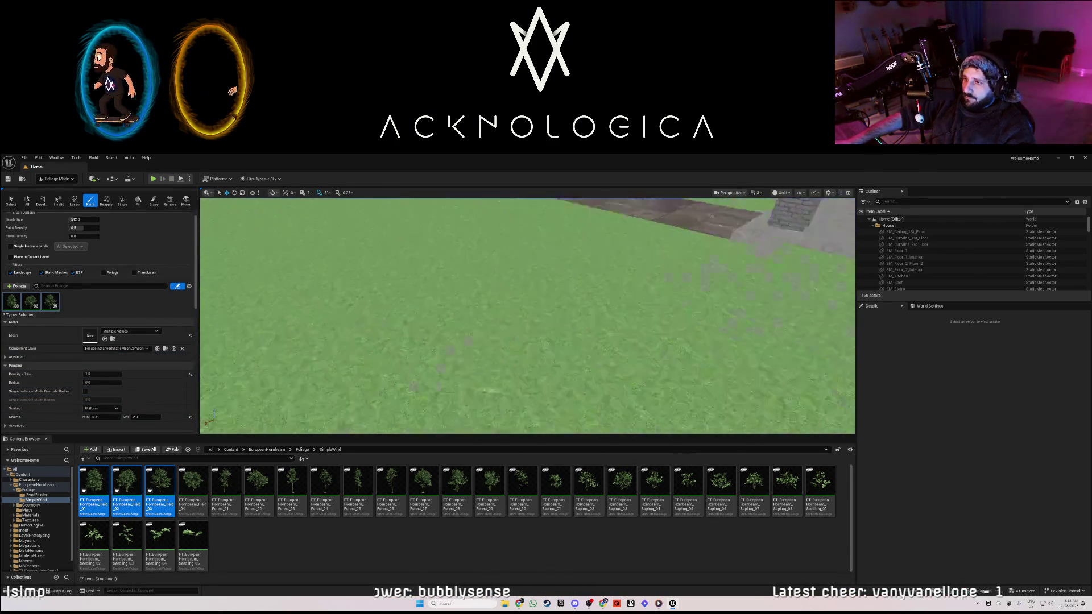
Add hornbeam assets Field_04 through Forest_10 as eleven new foliage types.
key("w")
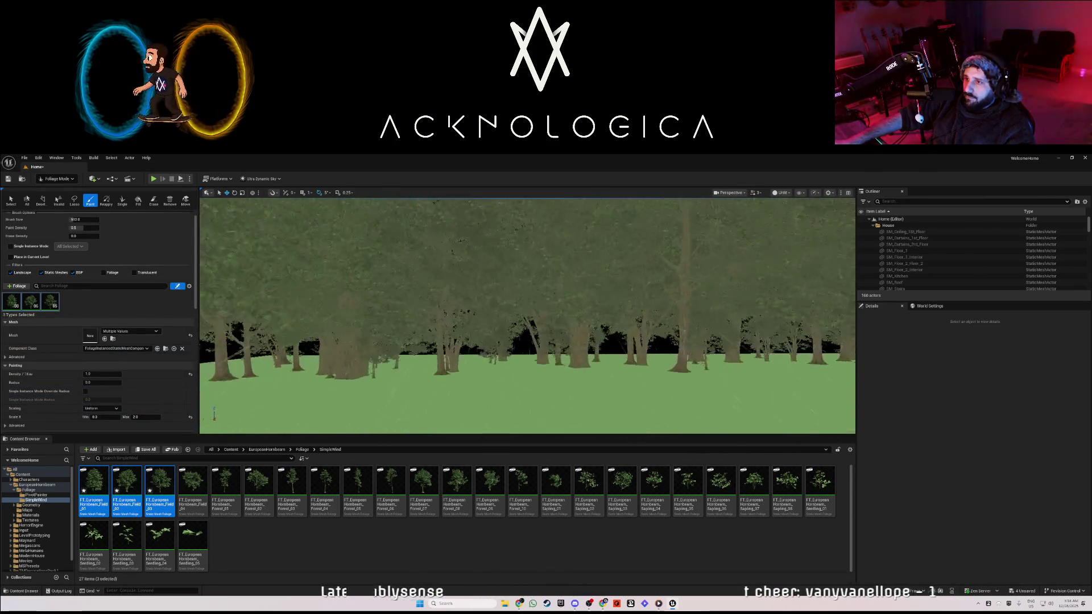
key("w")
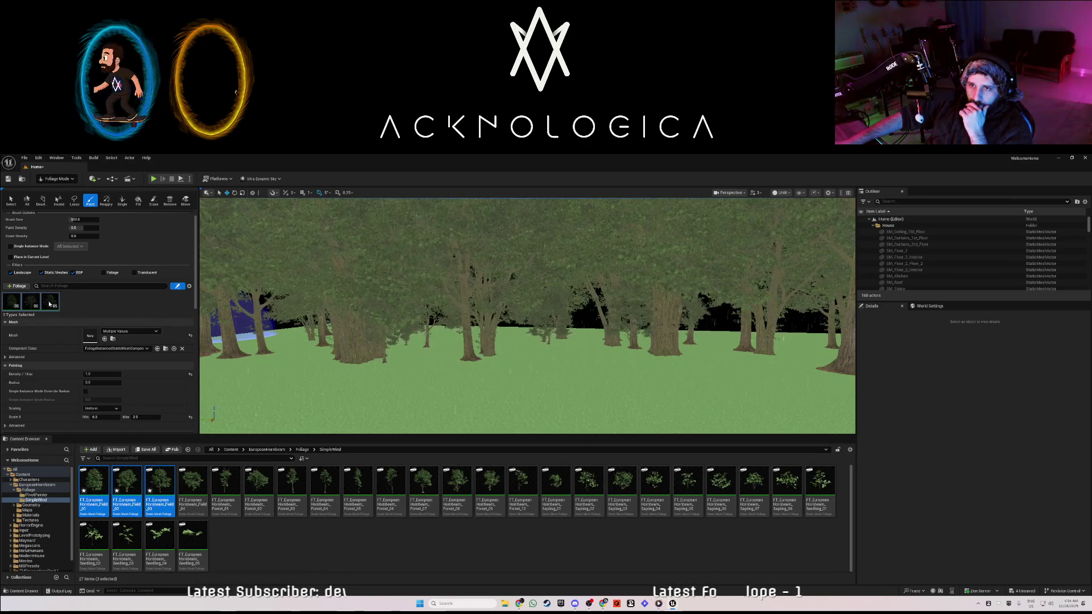
left_click(126, 316)
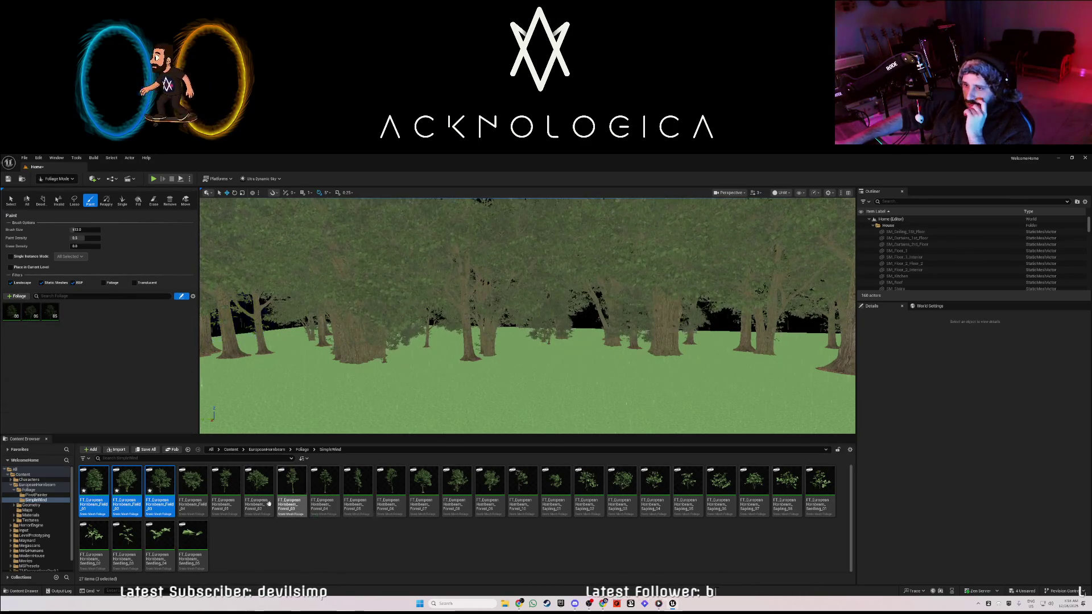
left_click(198, 485)
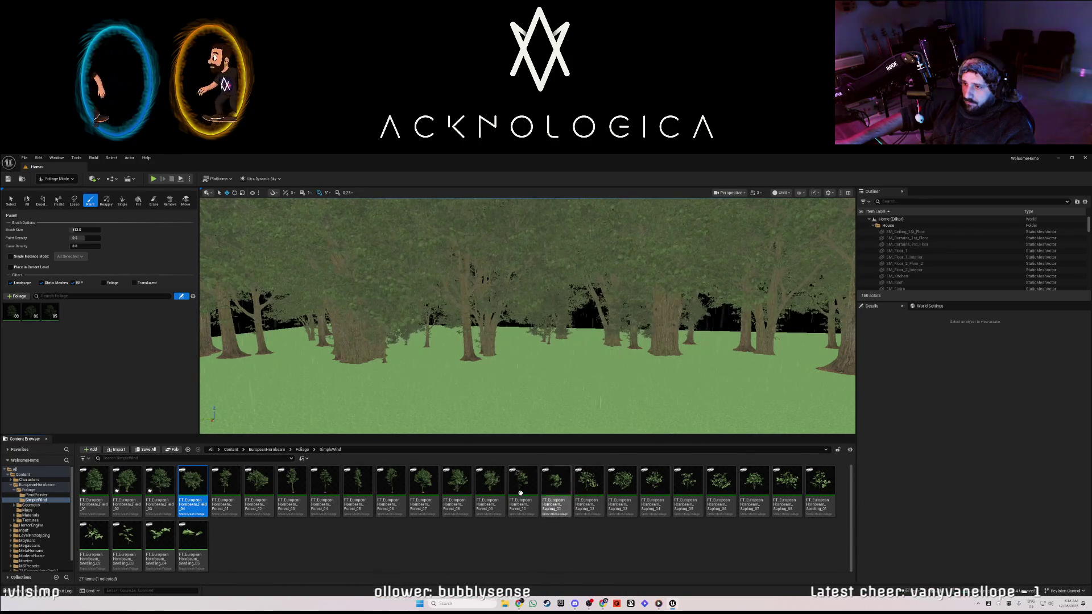
left_click(523, 489, "shift")
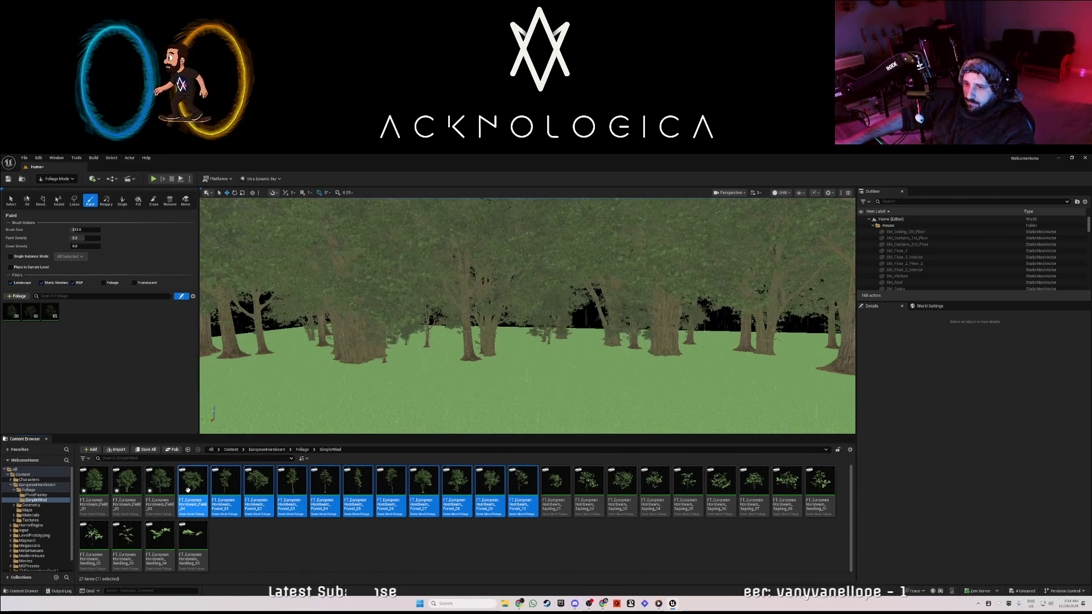
mouse_move(192, 485)
left_mouse_down()
mouse_move(76, 369)
mouse_move(104, 327)
mouse_move(88, 339)
left_mouse_up()
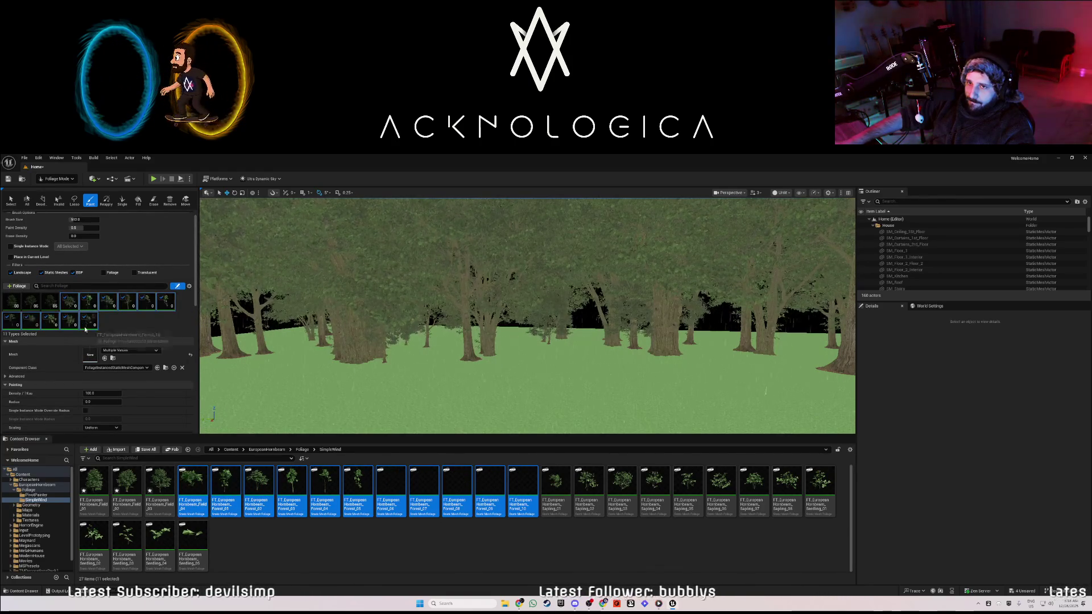
Set Scale X Min of the eleven new trees to 0.2.
scroll(63, 398, "down", 2)
left_click(100, 395)
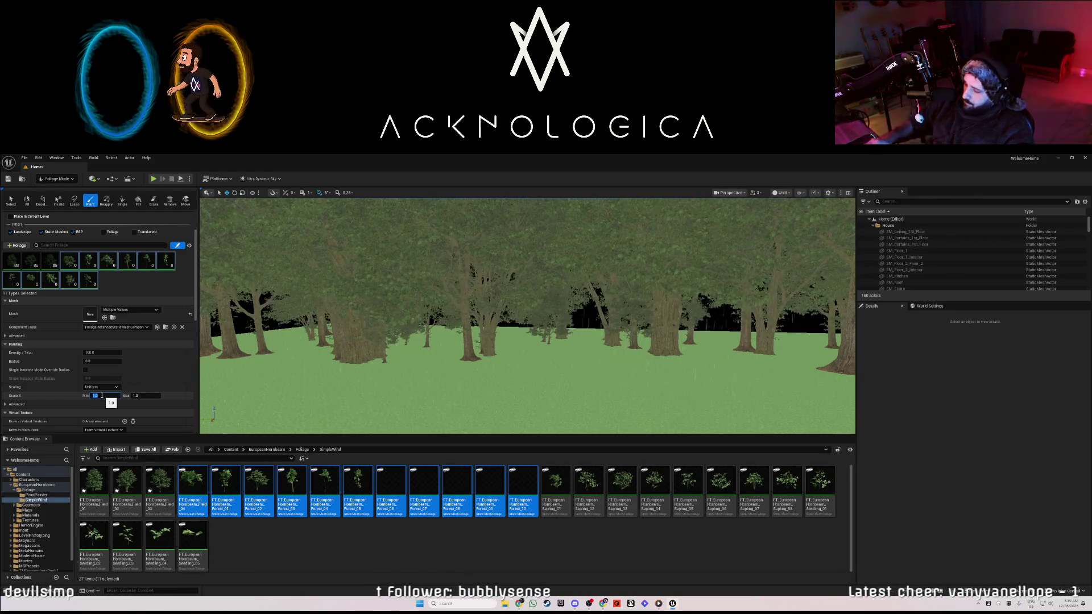
type(".")
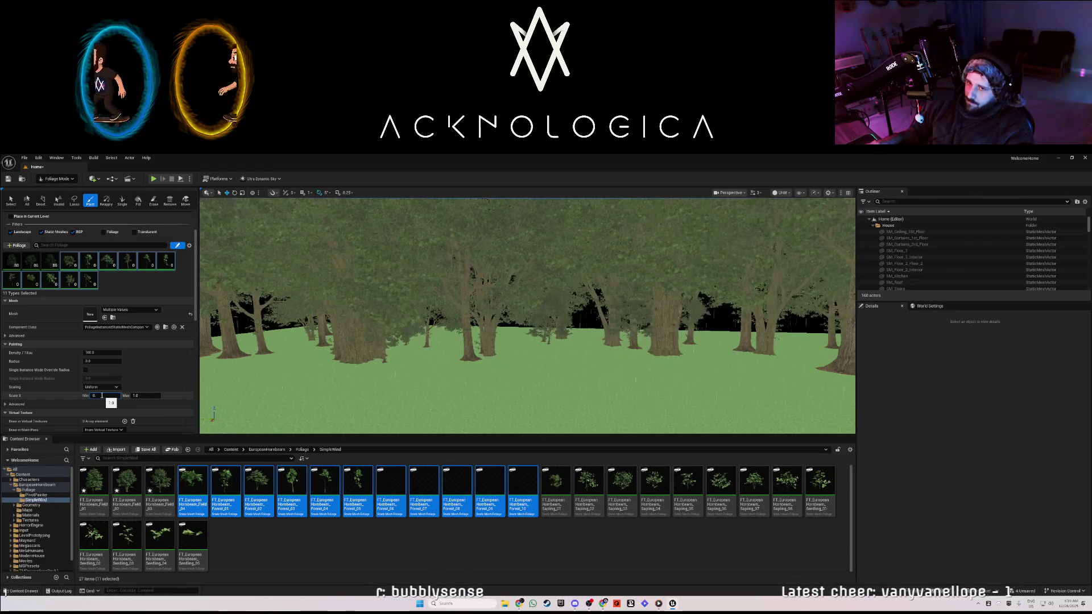
type("2")
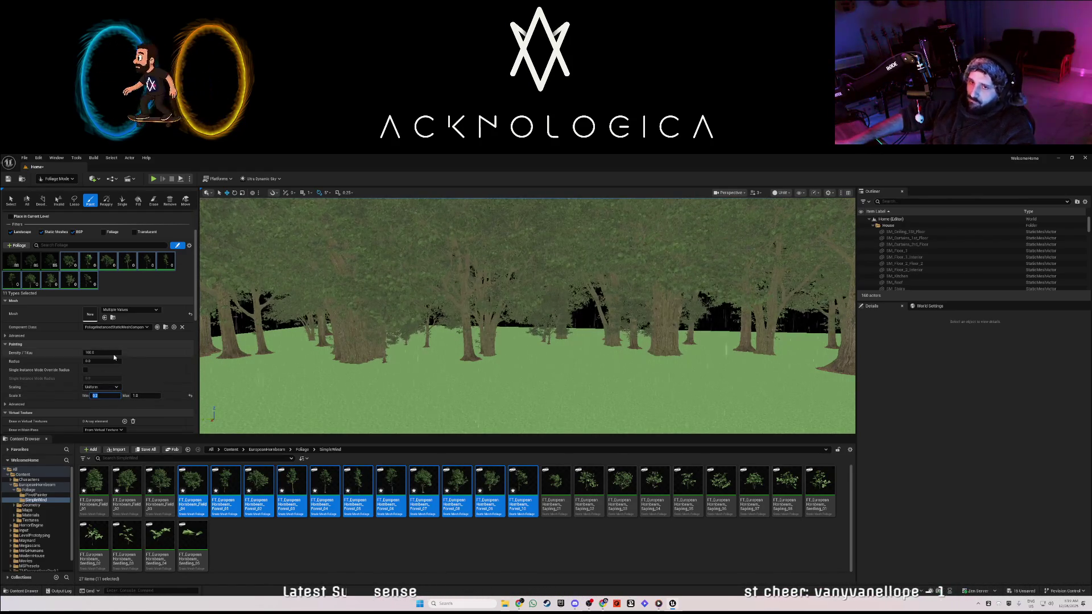